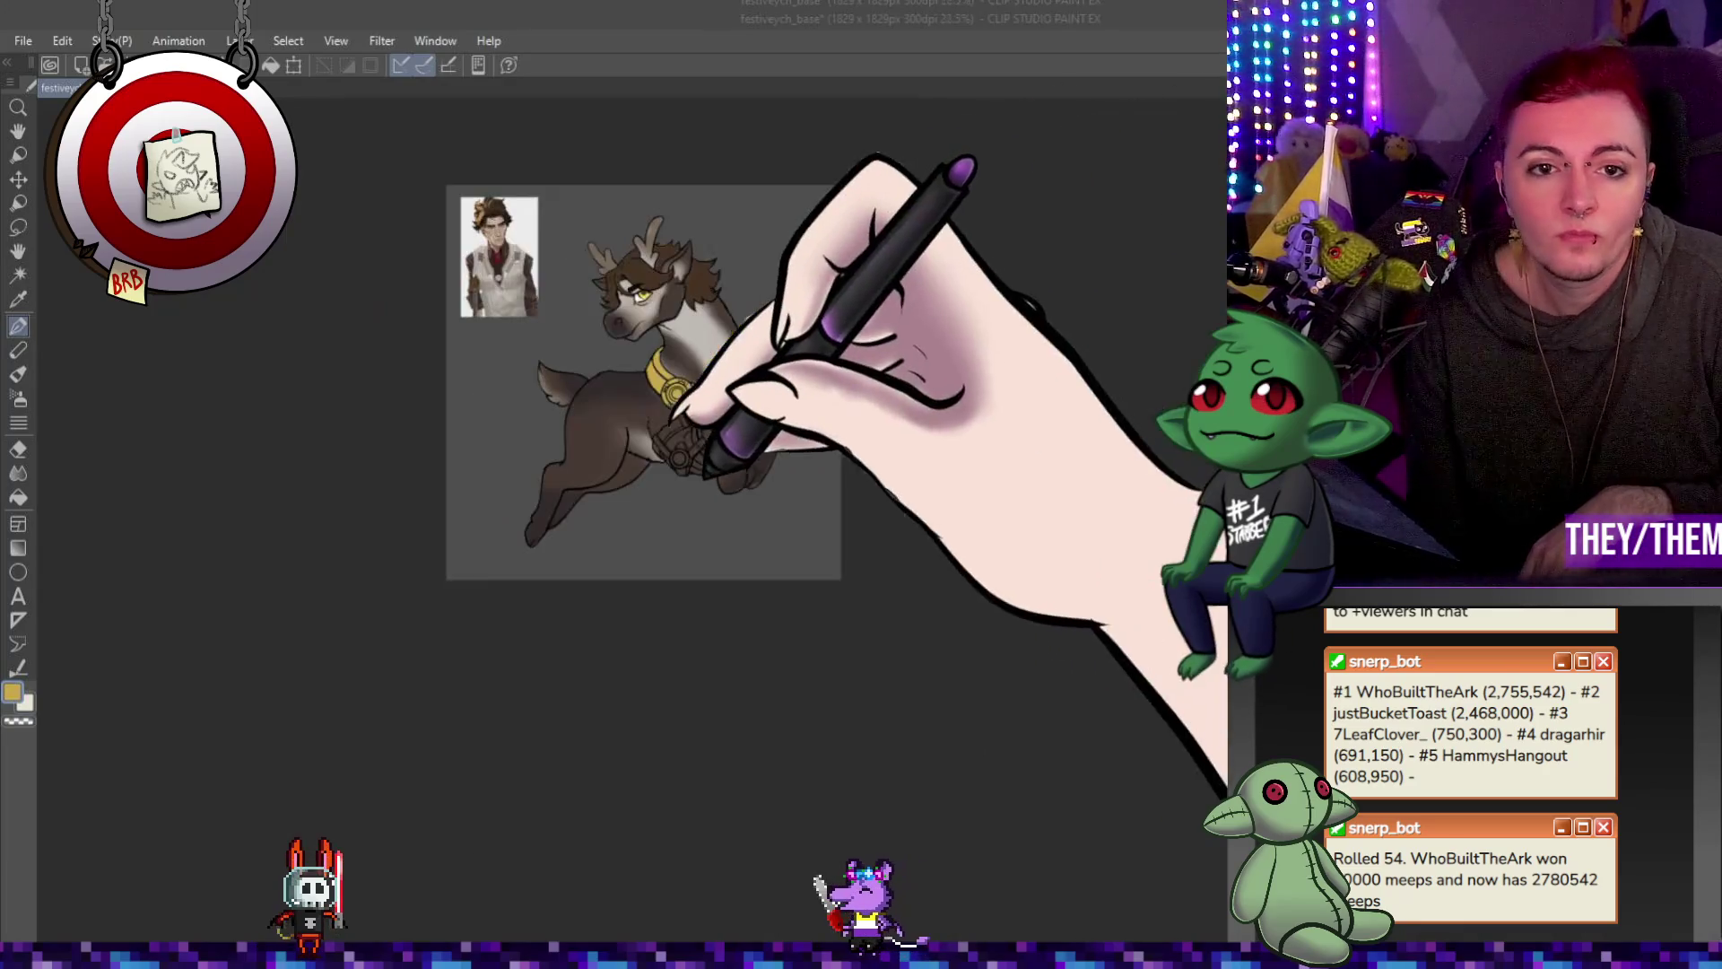
pyautogui.scroll(3, 605, 444)
pyautogui.scroll(-2, 646, 485)
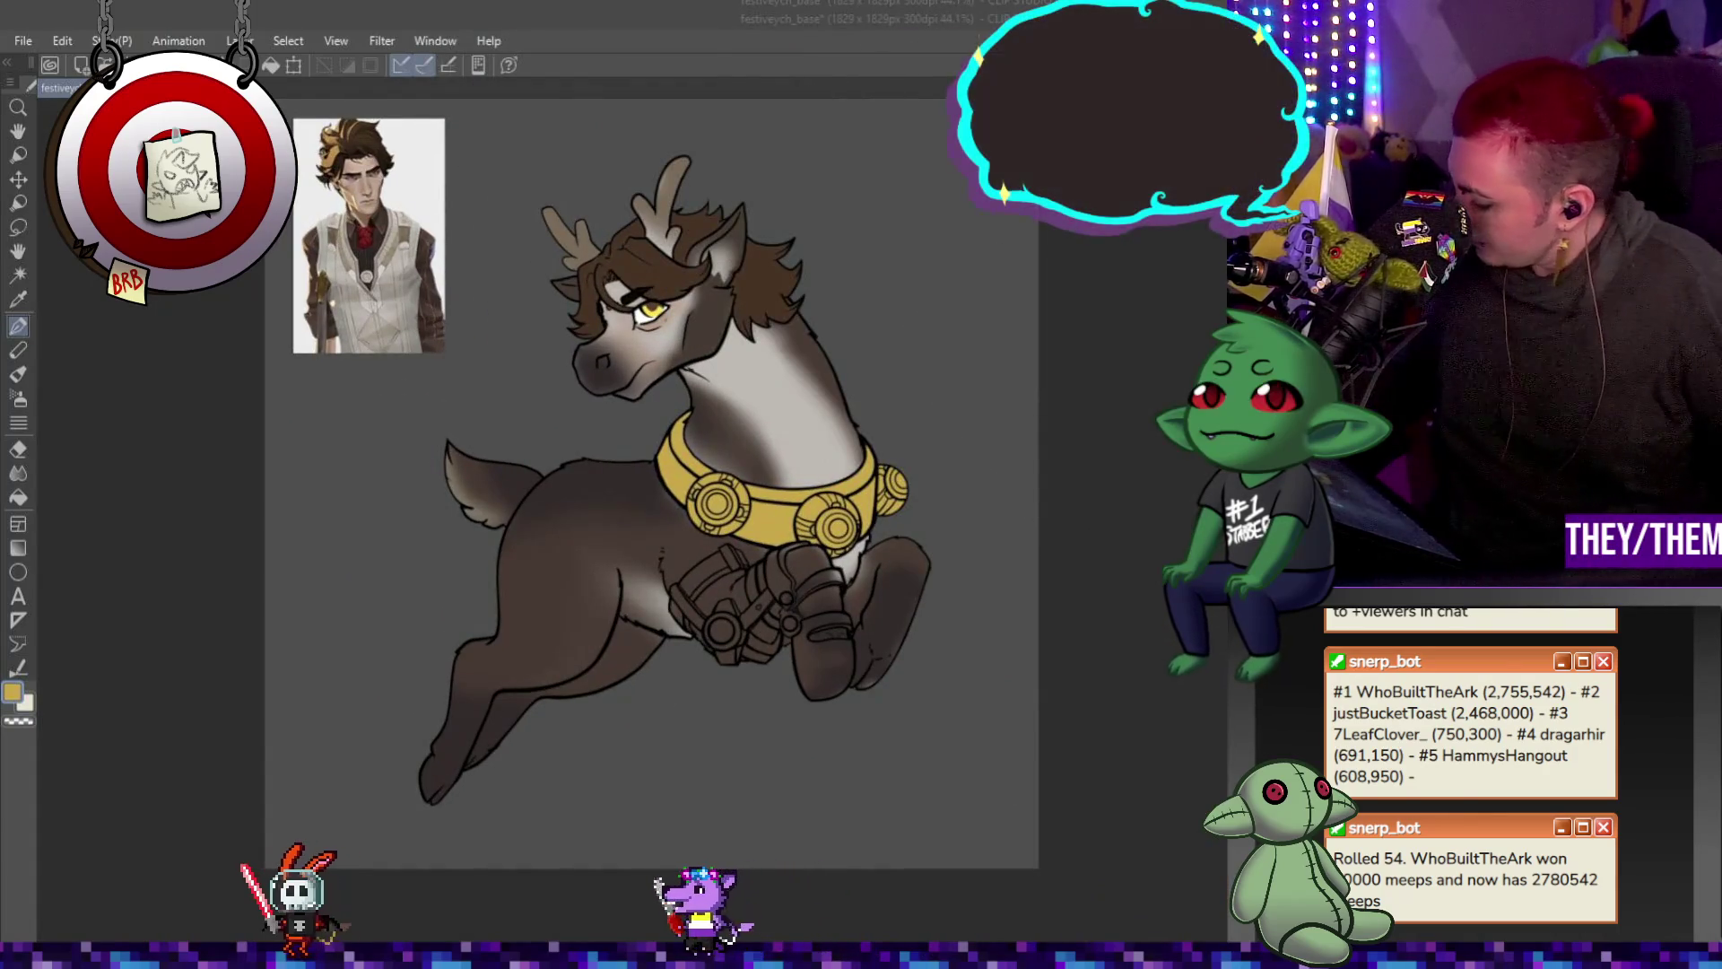
# Swap the main drawing colour away from the collar's yellow.
pyautogui.press('c')
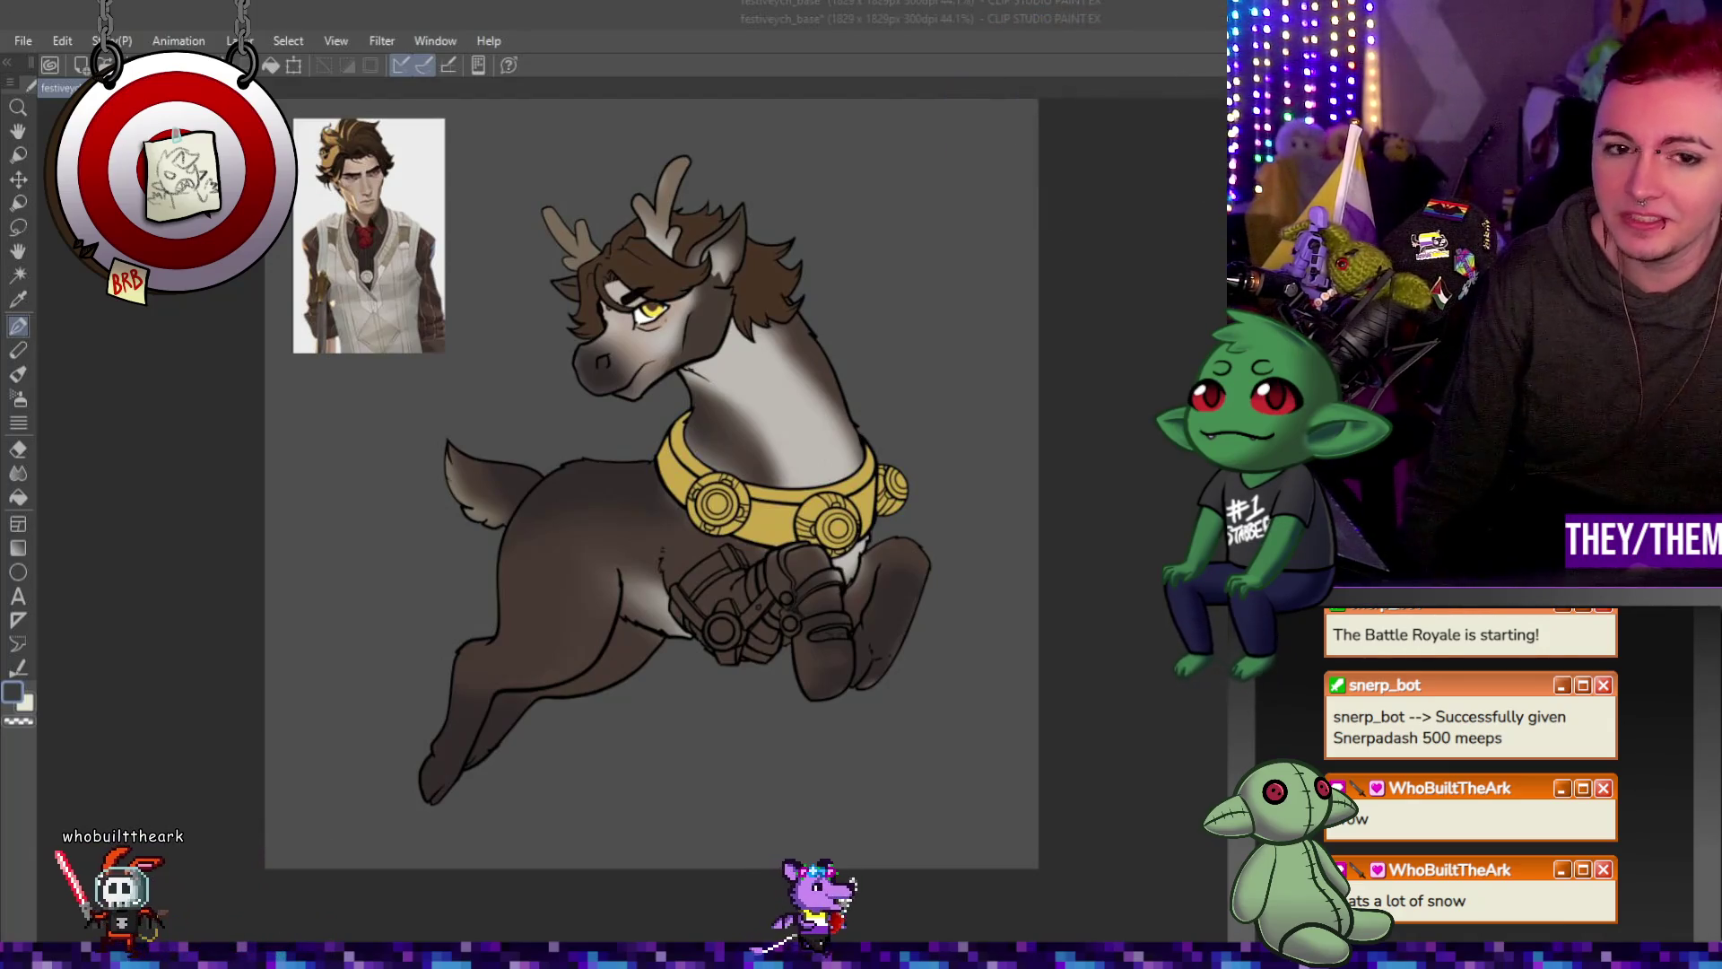
pyautogui.scroll(2, 923, 672)
pyautogui.scroll(2, 750, 563)
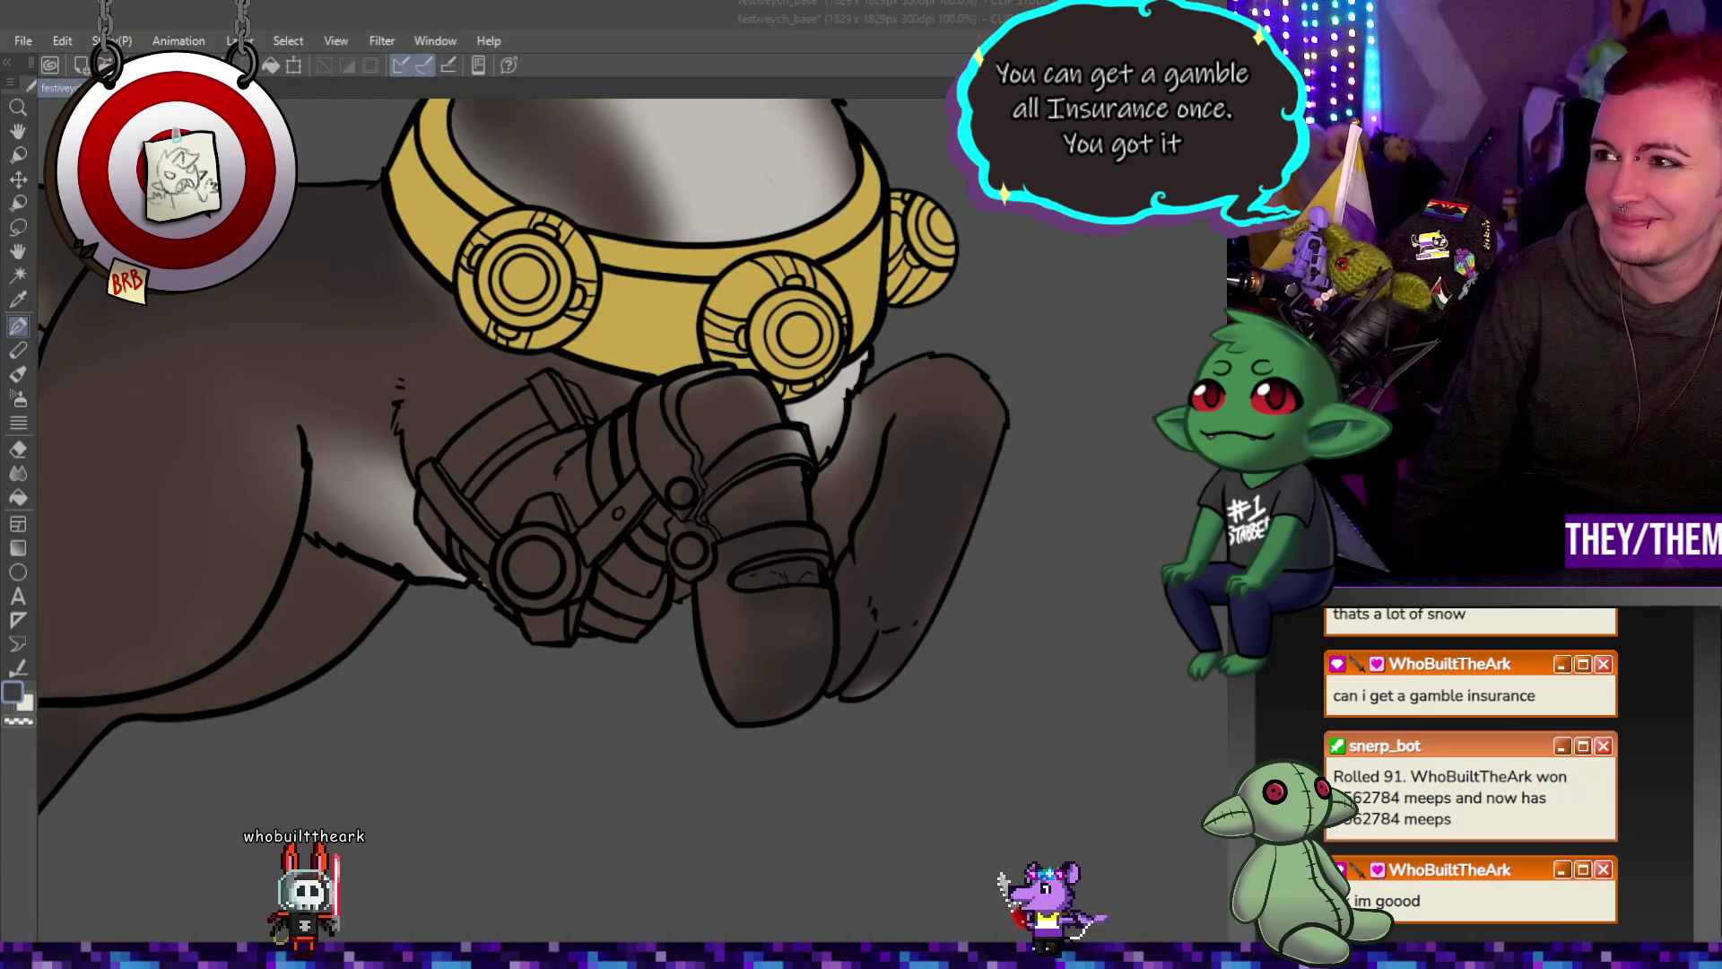
pyautogui.hotkey('ctrl', '-')
pyautogui.hotkey('ctrl', '-')
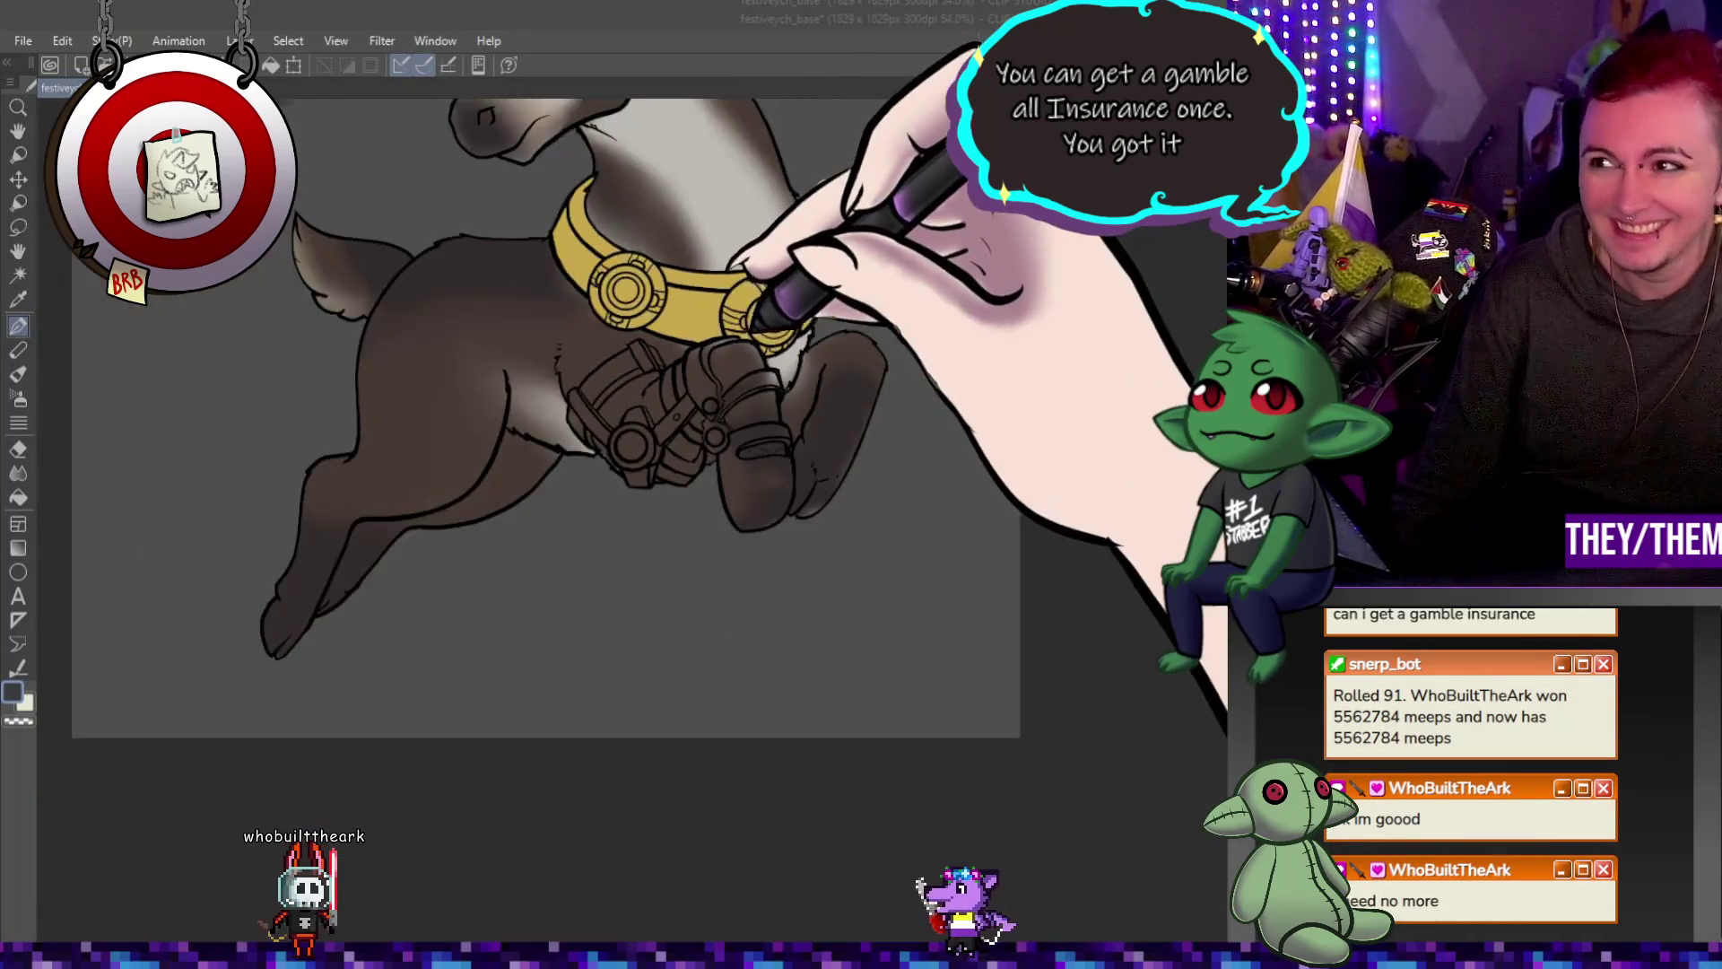
pyautogui.hotkey('ctrl', '-')
pyautogui.hotkey('ctrl', '+')
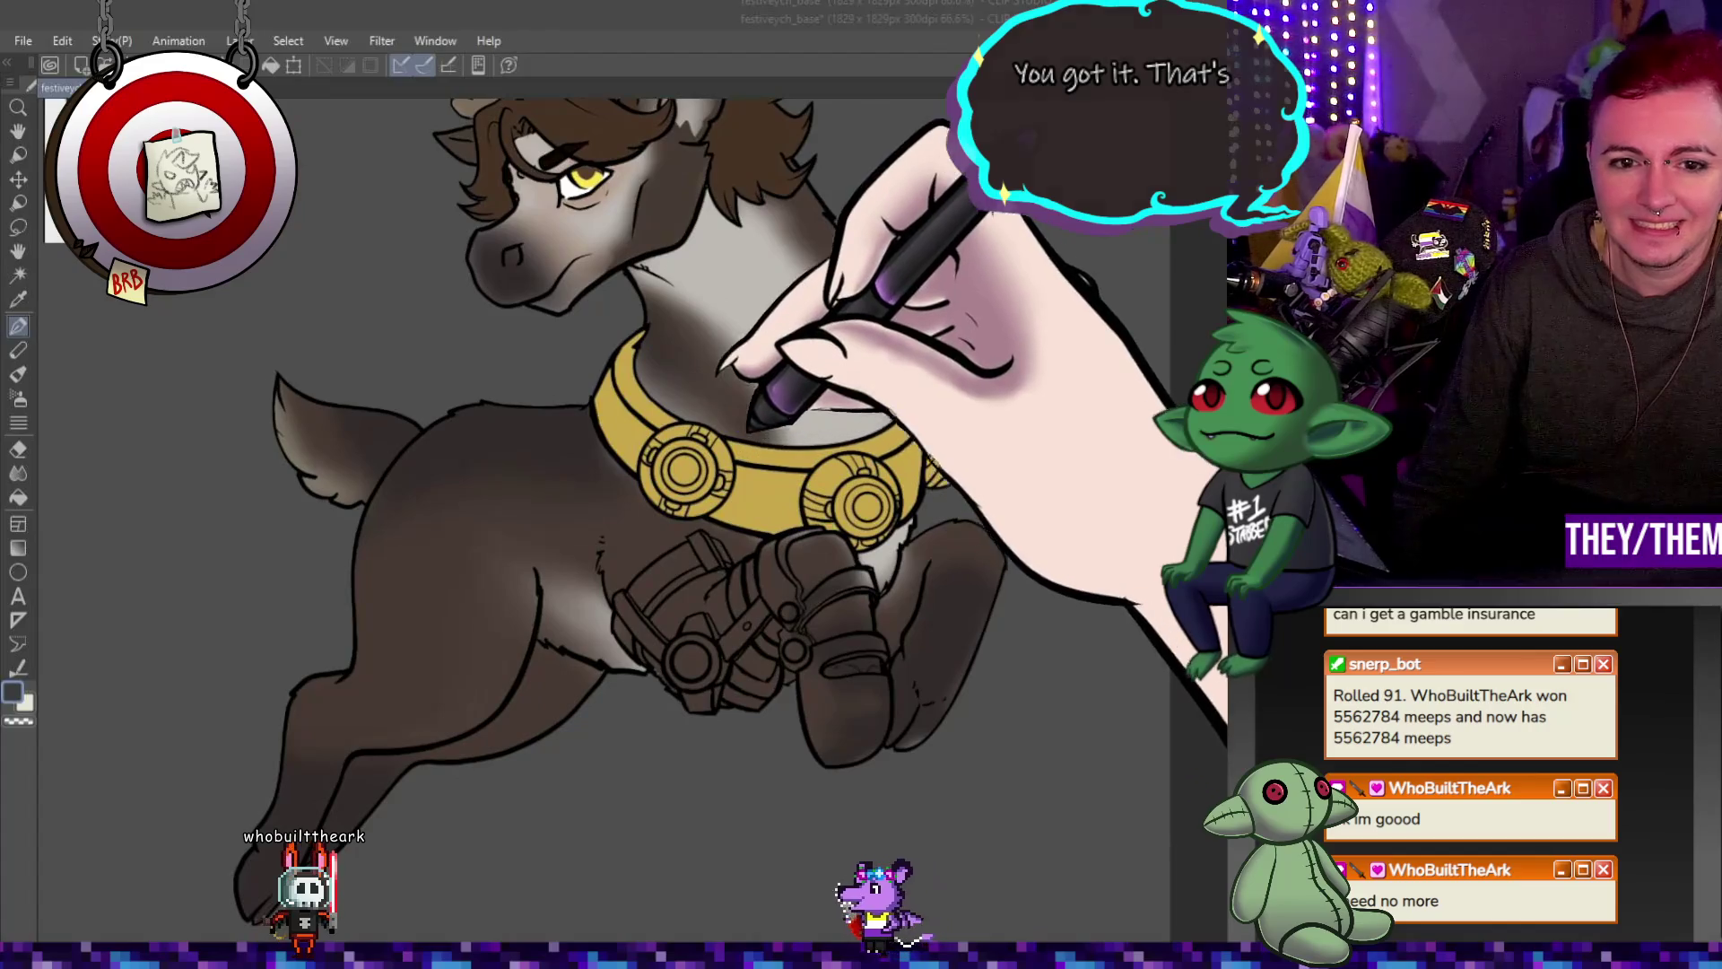
pyautogui.hotkey('ctrl', '-')
pyautogui.hotkey('ctrl', '-')
pyautogui.hotkey('ctrl', '+')
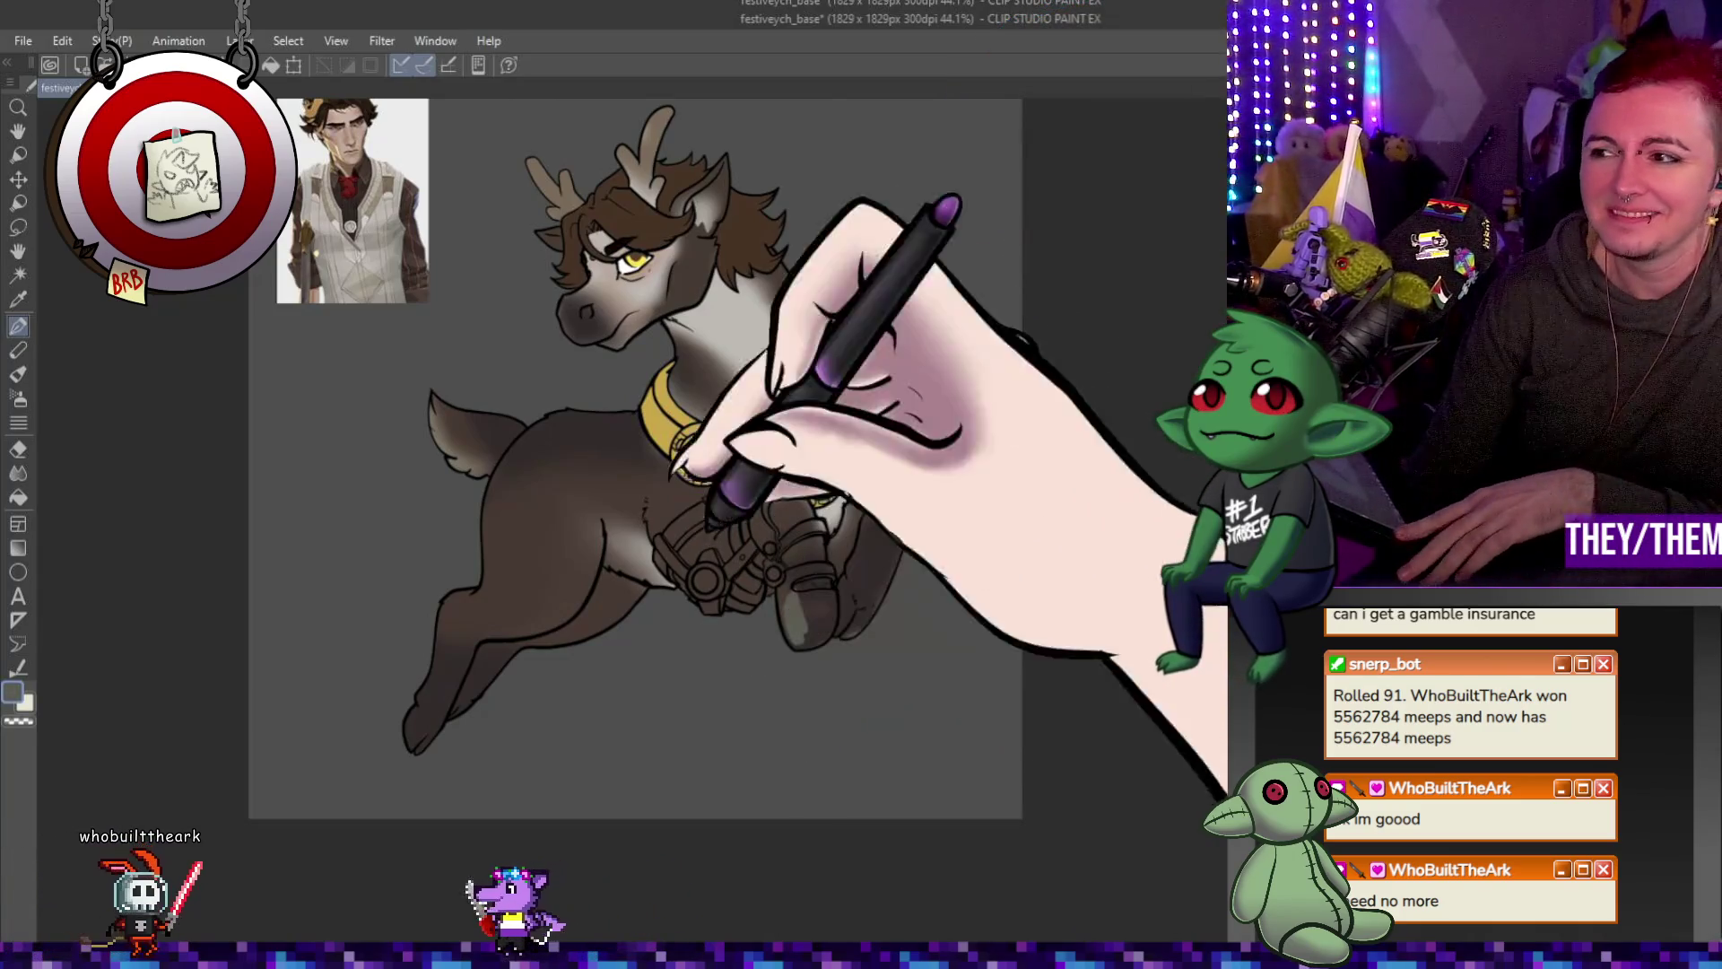
pyautogui.scroll(3, 803, 538)
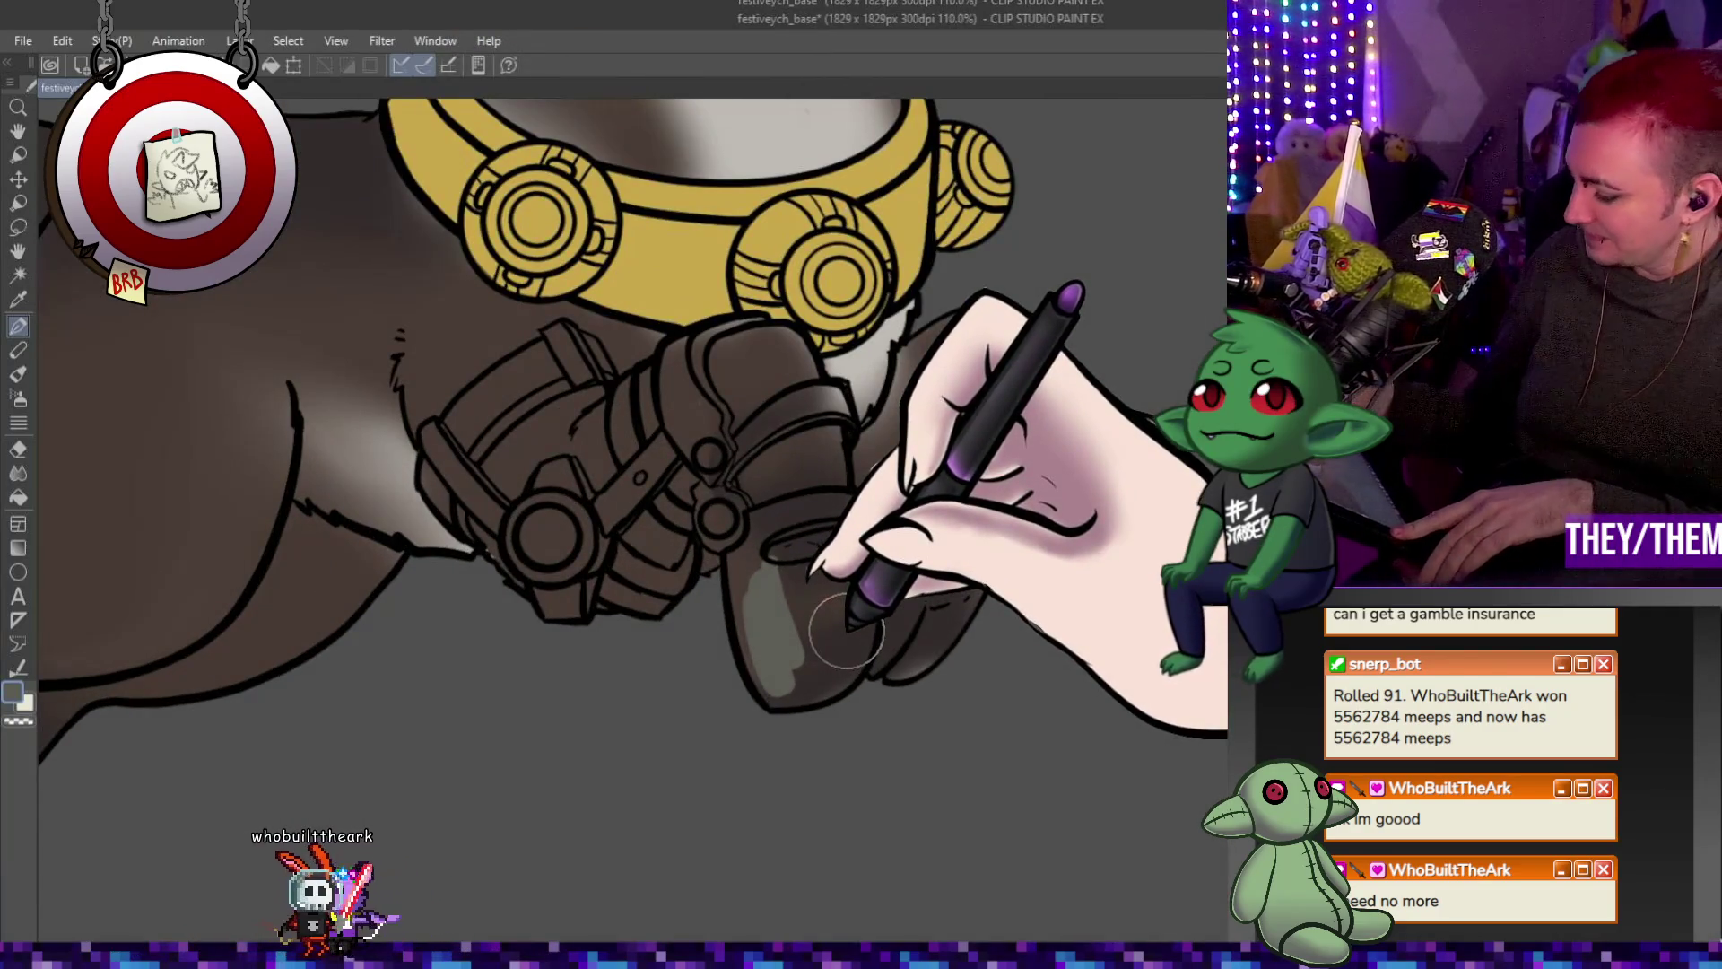
# Resize the brush and brush a wider grey highlight onto the foreleg boot.
pyautogui.press('[')
pyautogui.press('[')
pyautogui.press('[')
pyautogui.press(']')
pyautogui.press(']')
pyautogui.press(']')
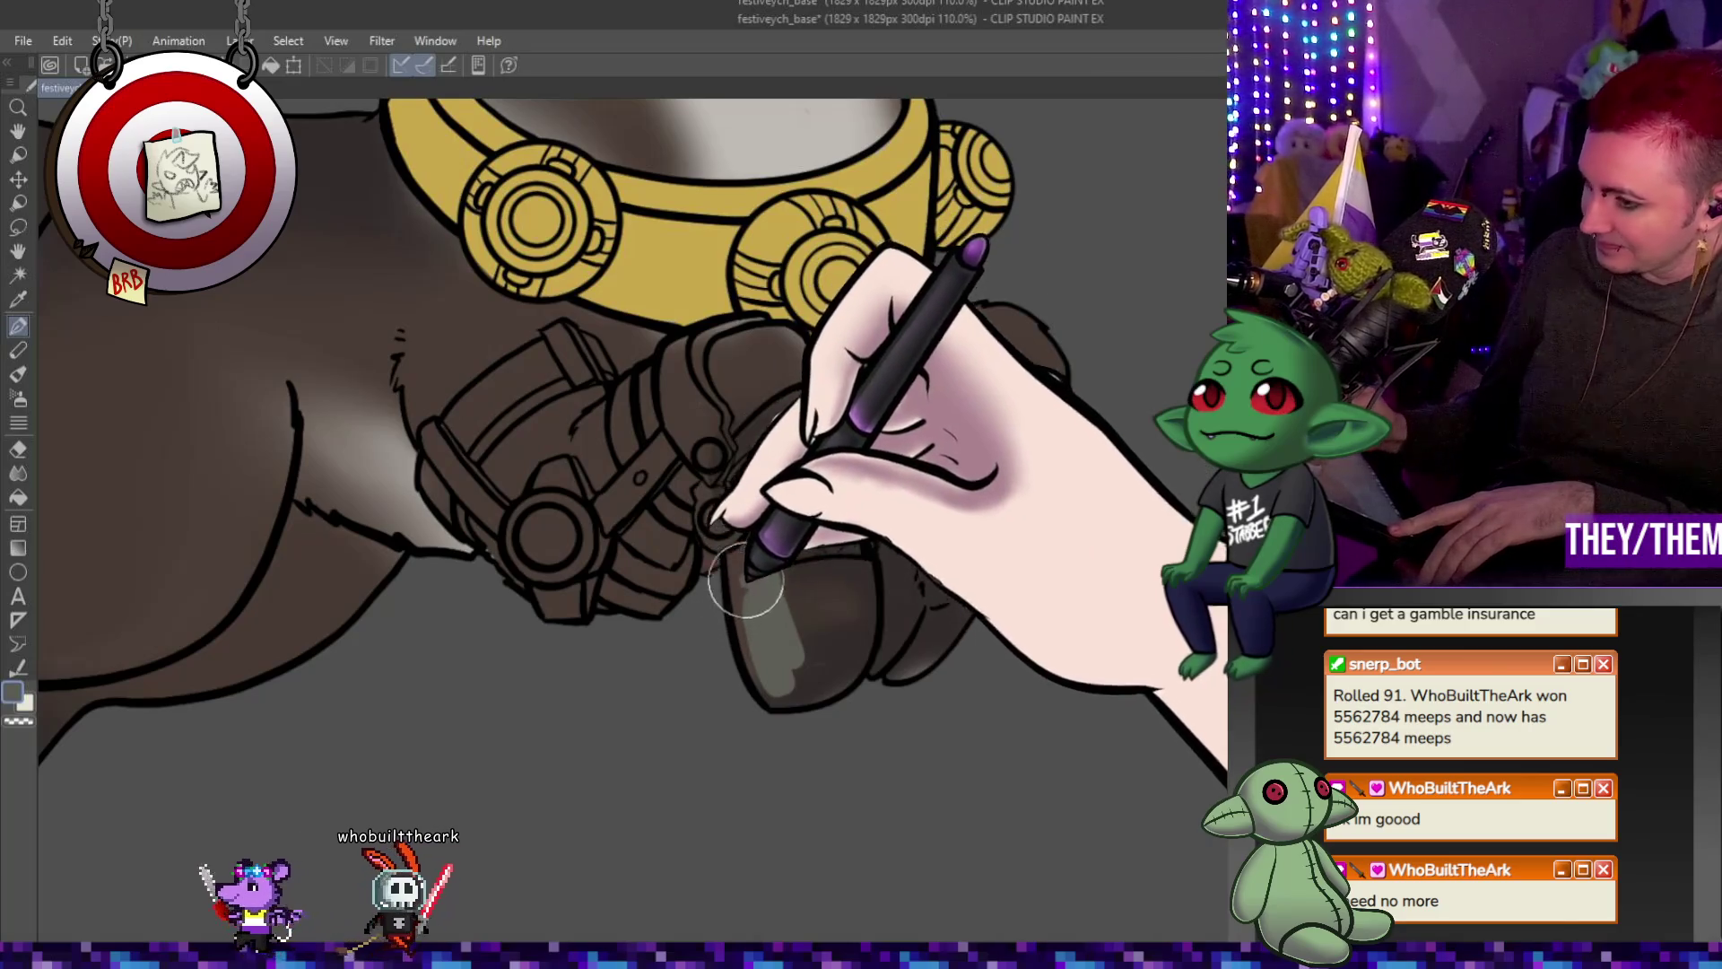
pyautogui.moveTo(754, 633); pyautogui.dragTo(740, 572)
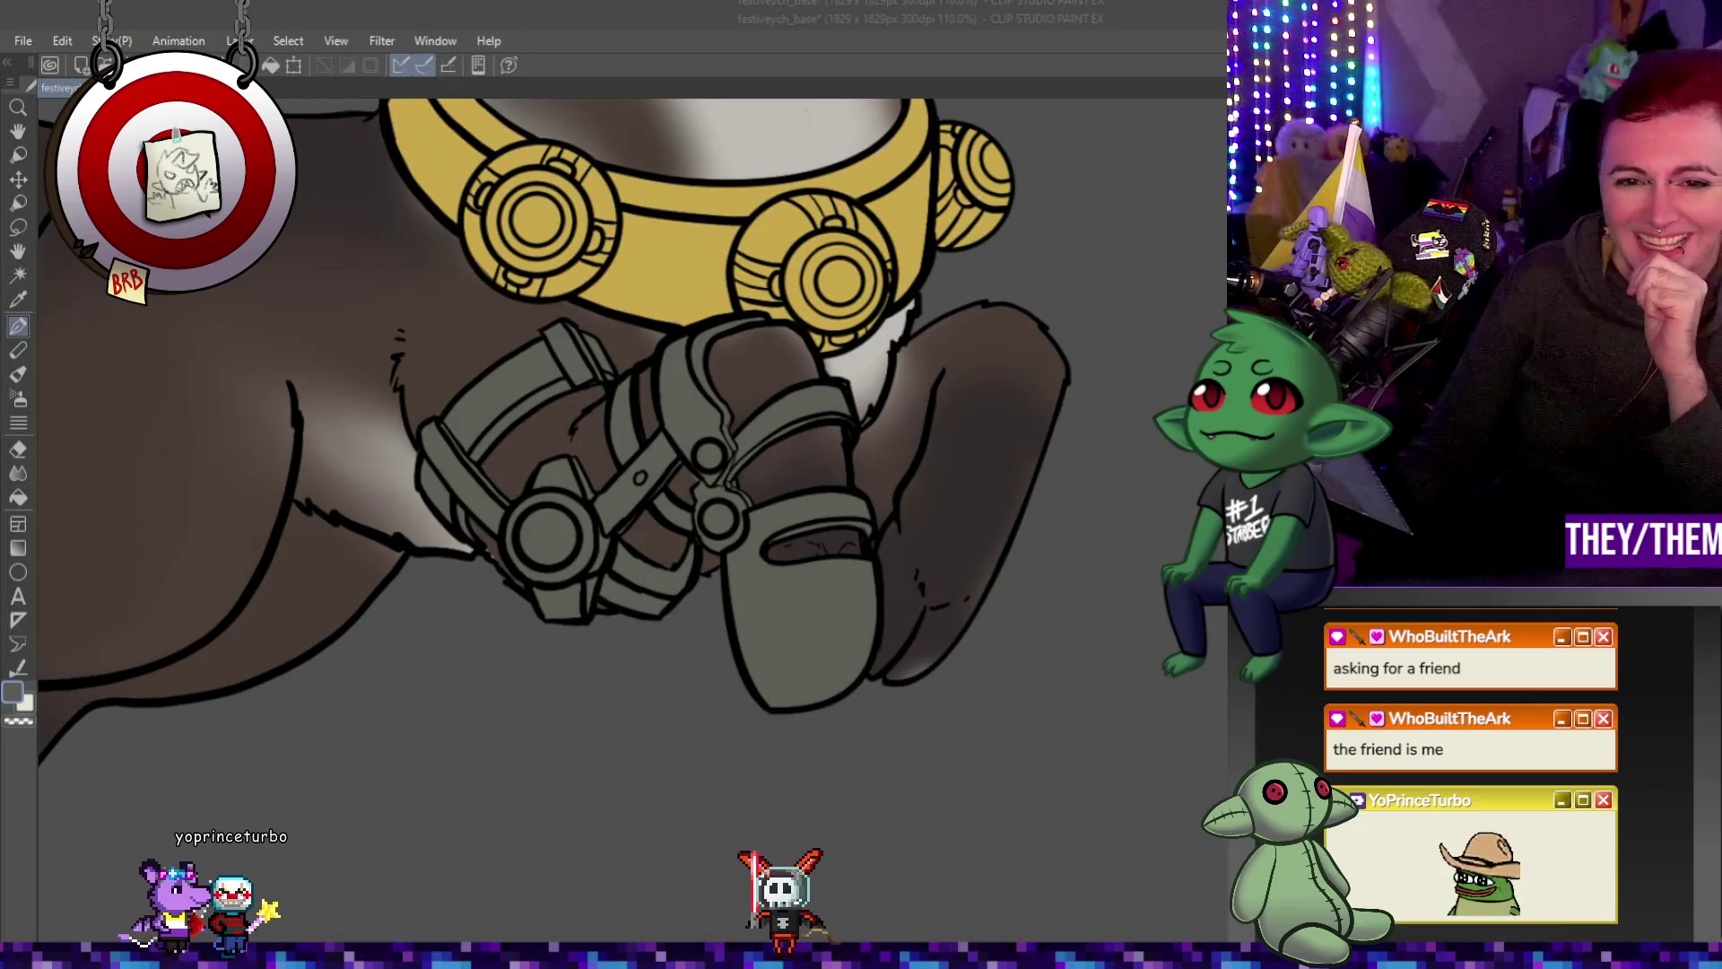
pyautogui.scroll(-3, 674, 592)
pyautogui.scroll(3, 654, 500)
pyautogui.scroll(2, 673, 538)
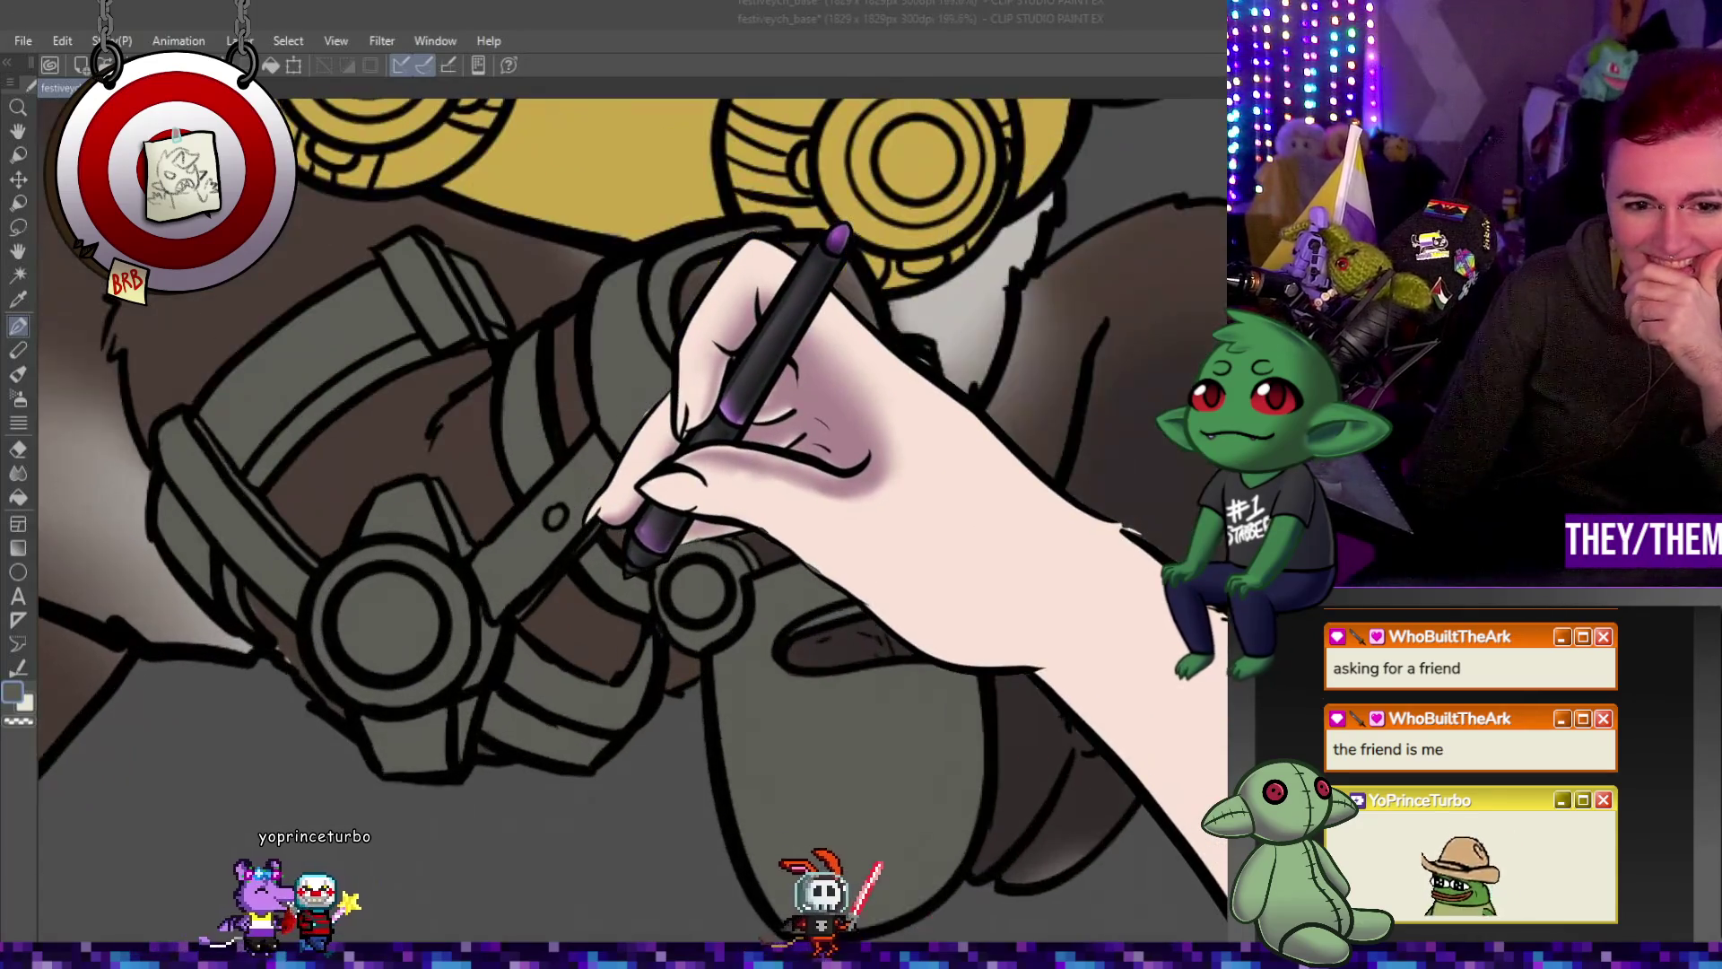
pyautogui.scroll(2, 629, 549)
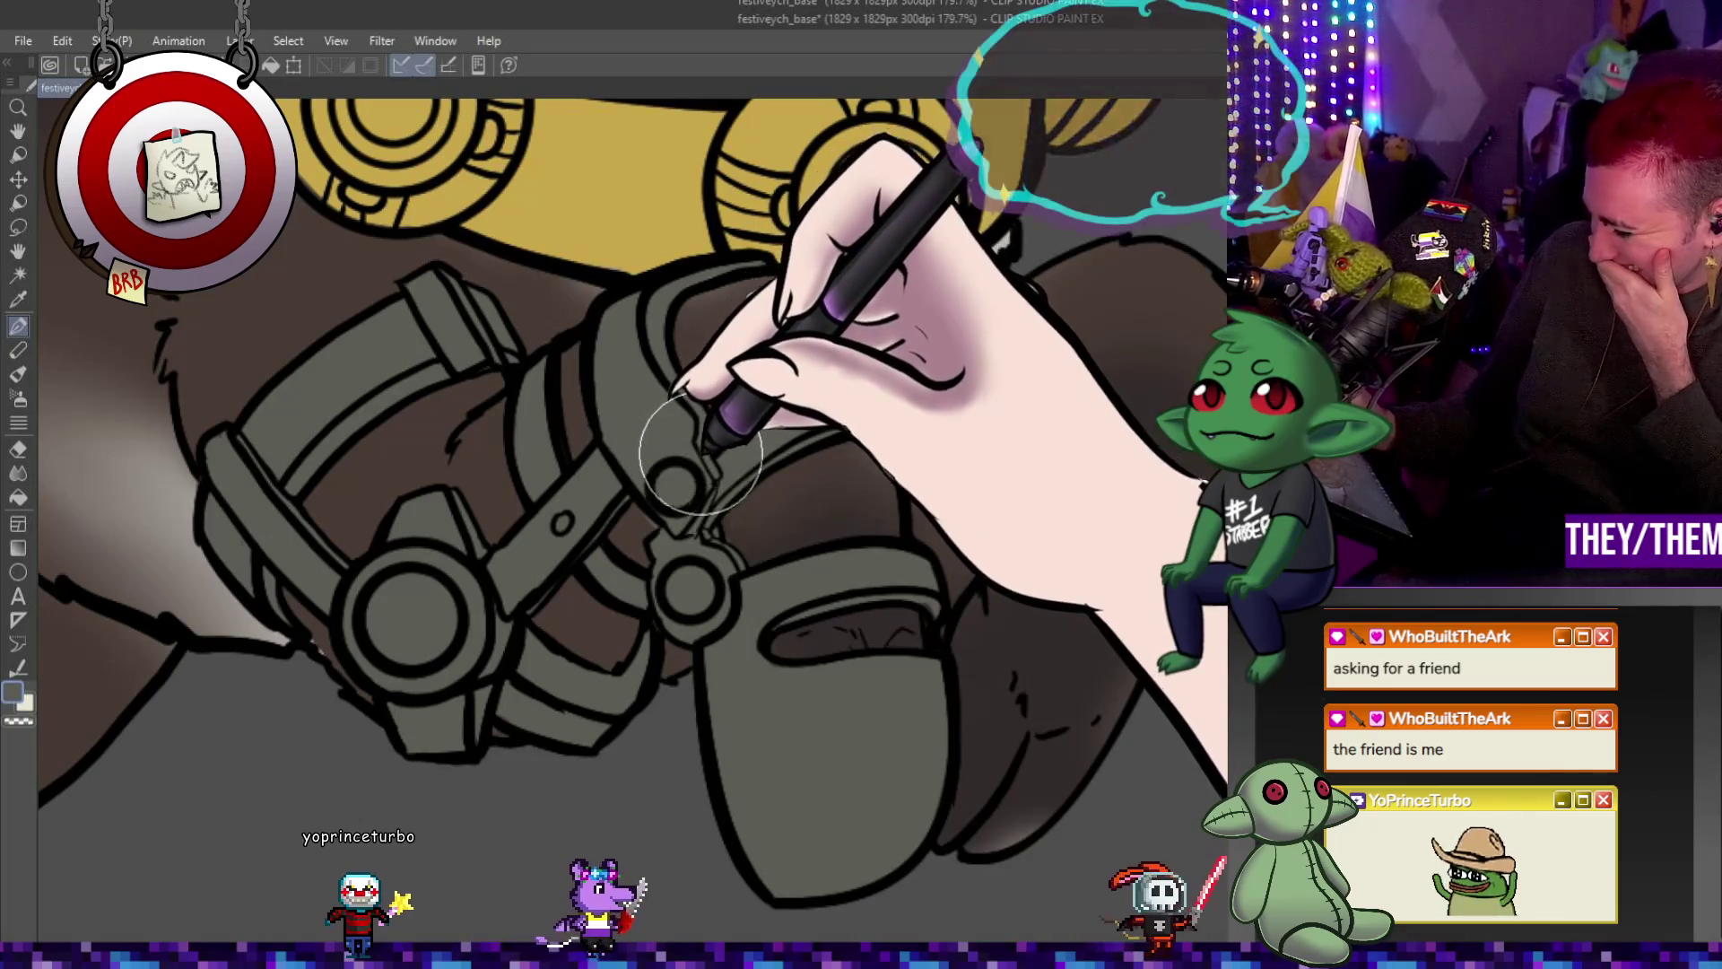
# Shrink the brush for fine shading on the foreleg harness straps.
pyautogui.press('[')
pyautogui.press('[')
pyautogui.press('[')
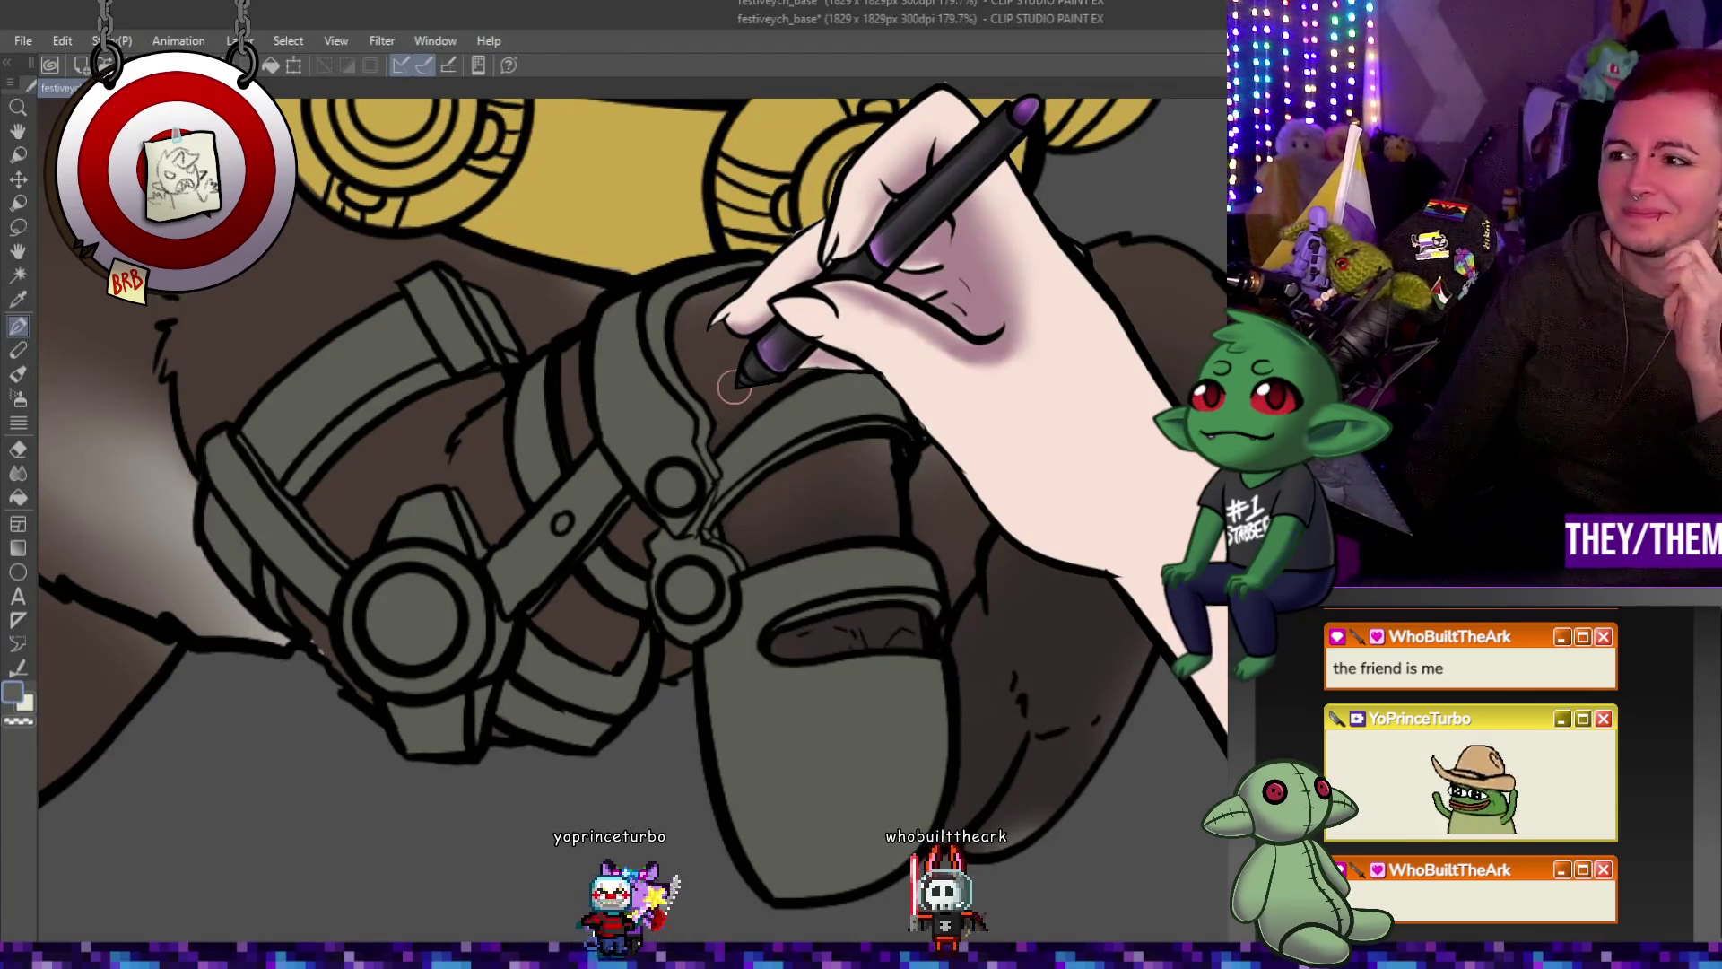
pyautogui.scroll(-8, 734, 388)
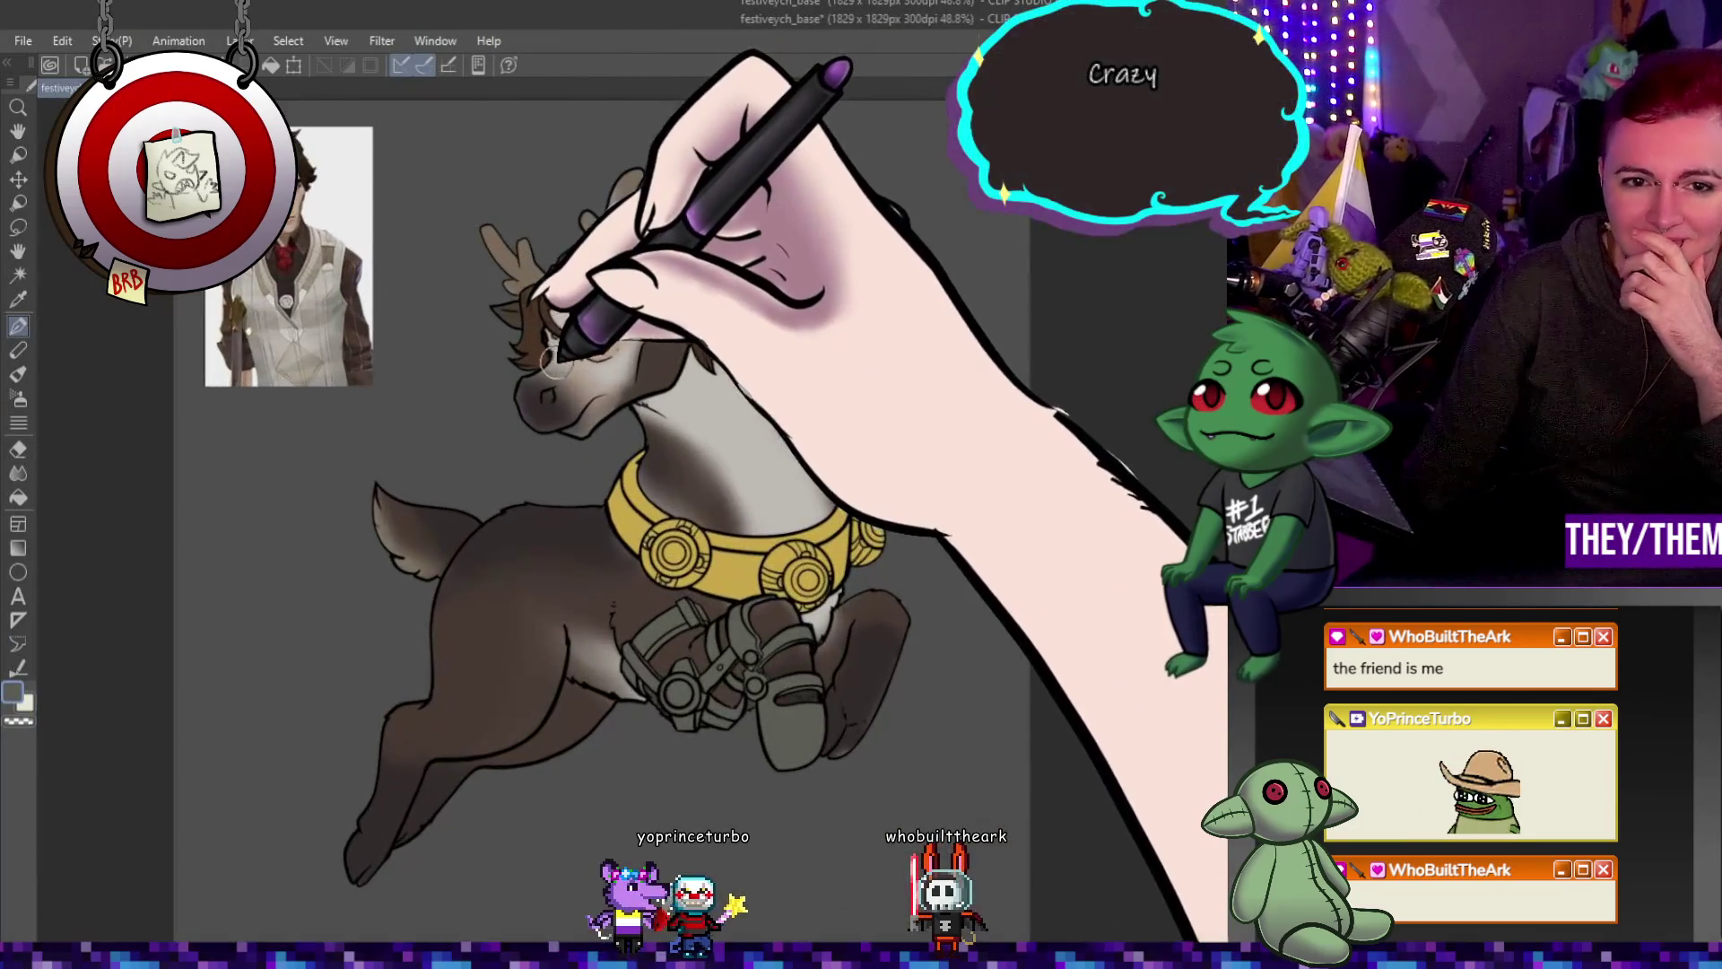
pyautogui.scroll(-1, 553, 362)
pyautogui.scroll(-1, 553, 362)
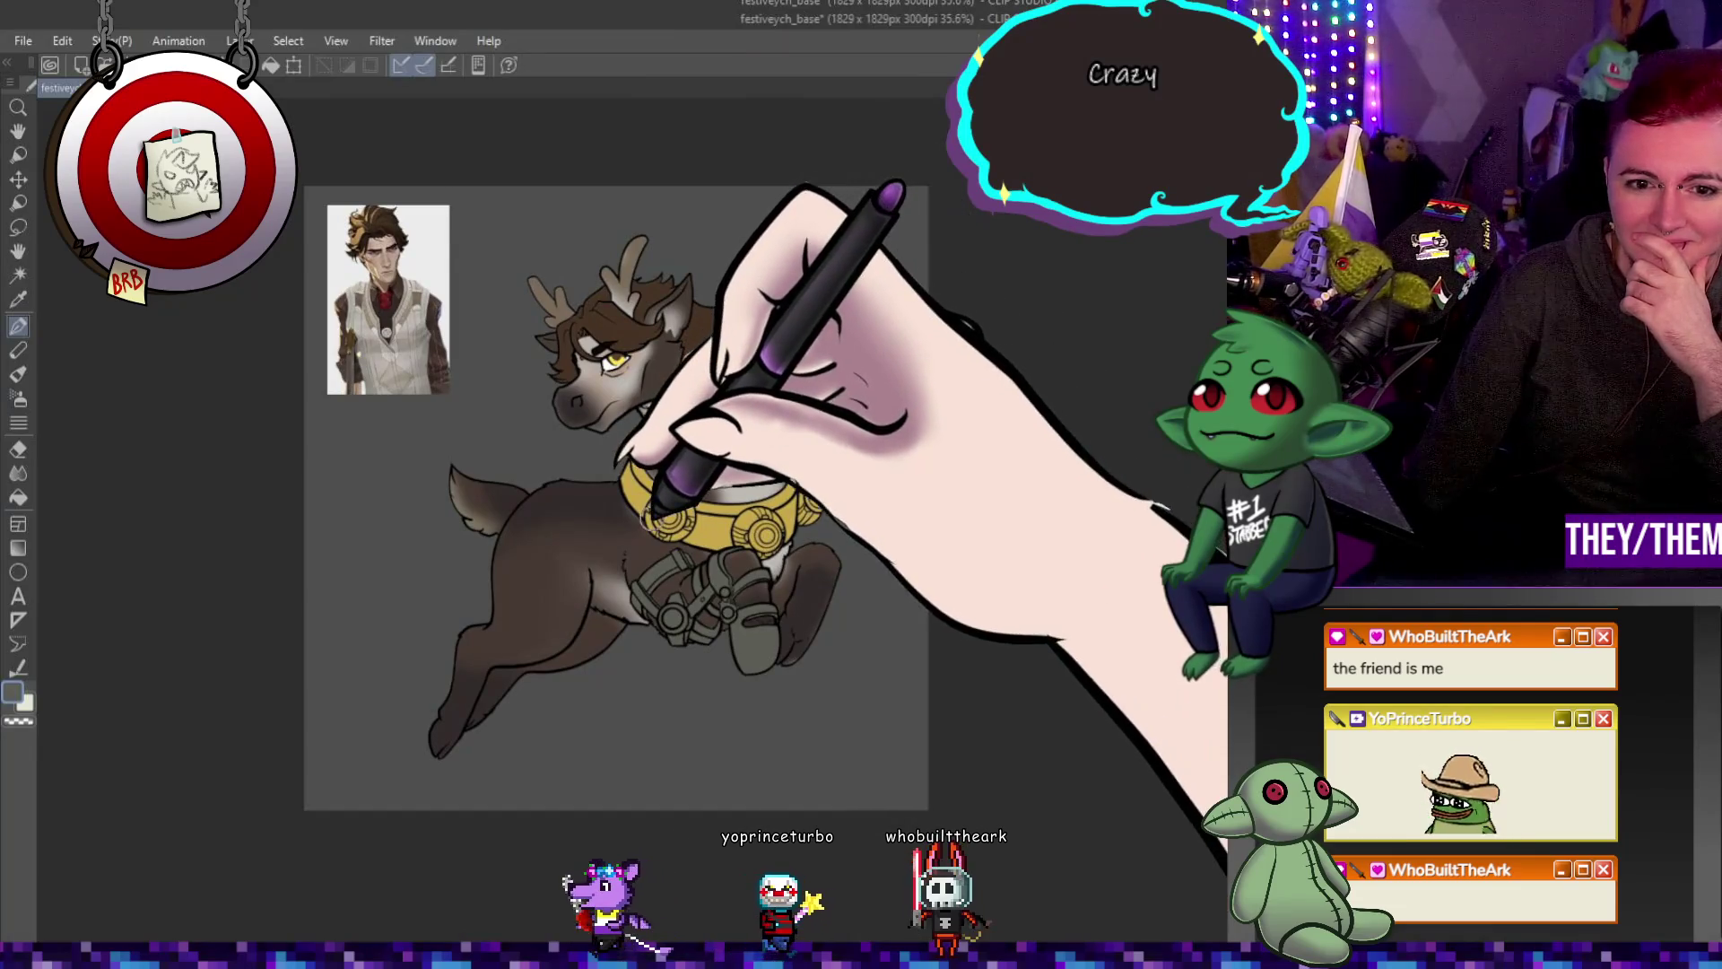
pyautogui.scroll(1, 716, 541)
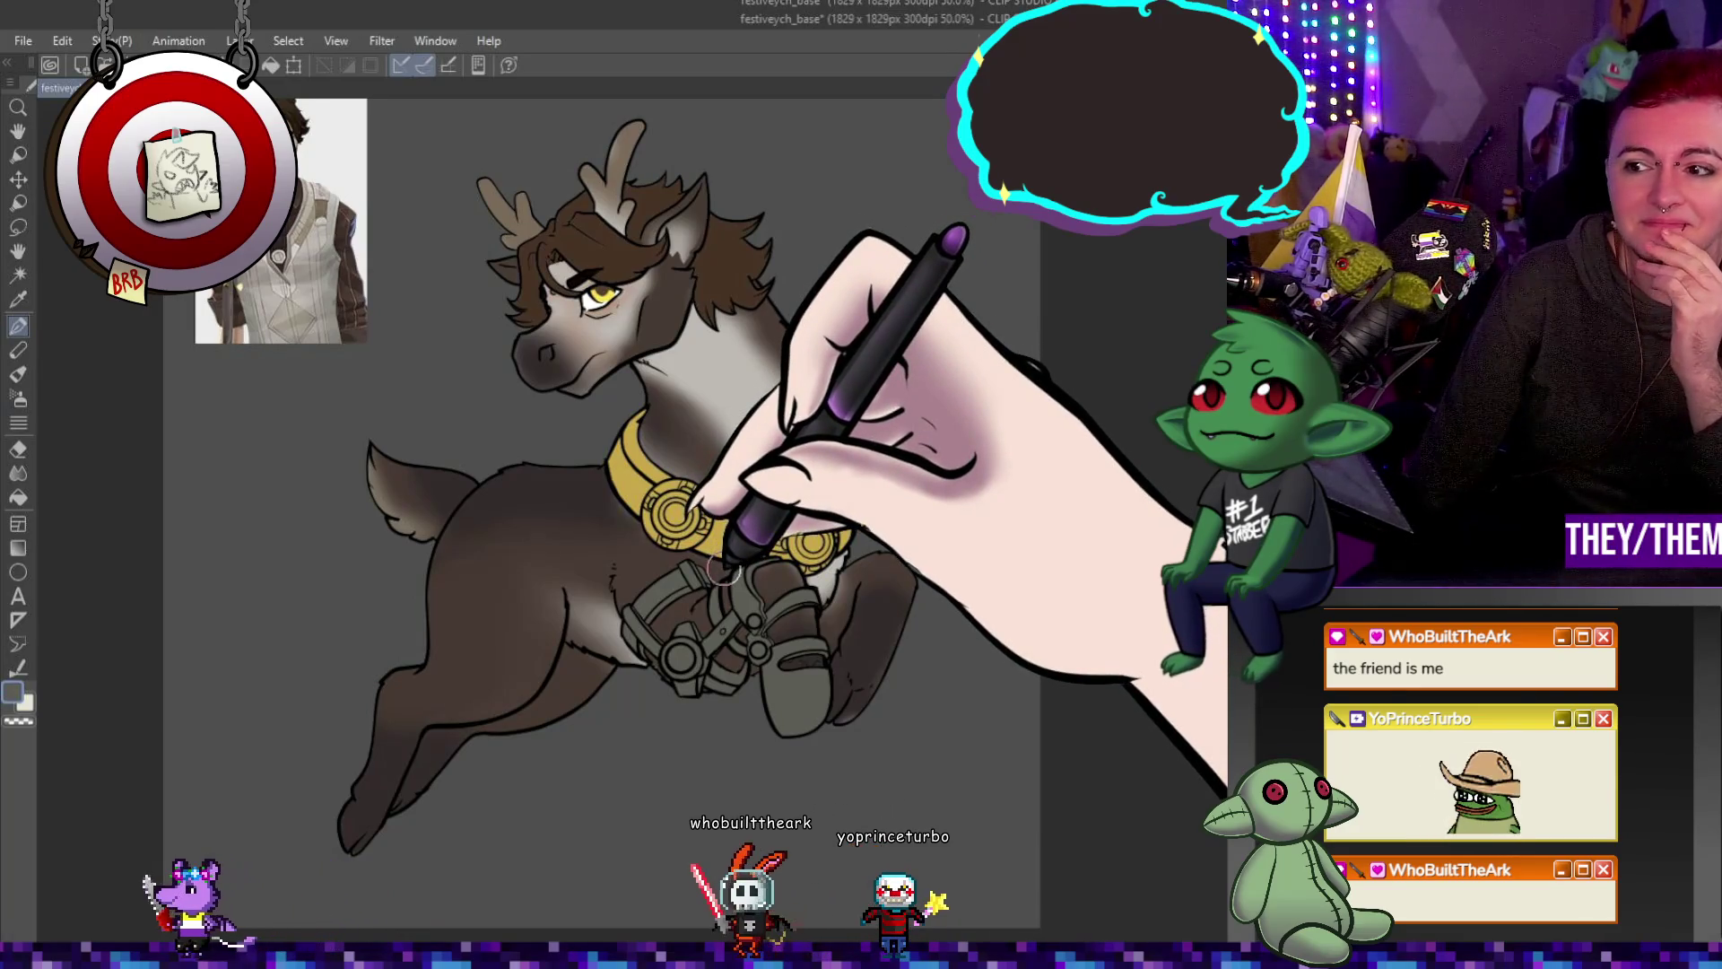
pyautogui.scroll(-1, 722, 566)
pyautogui.scroll(-1, 700, 538)
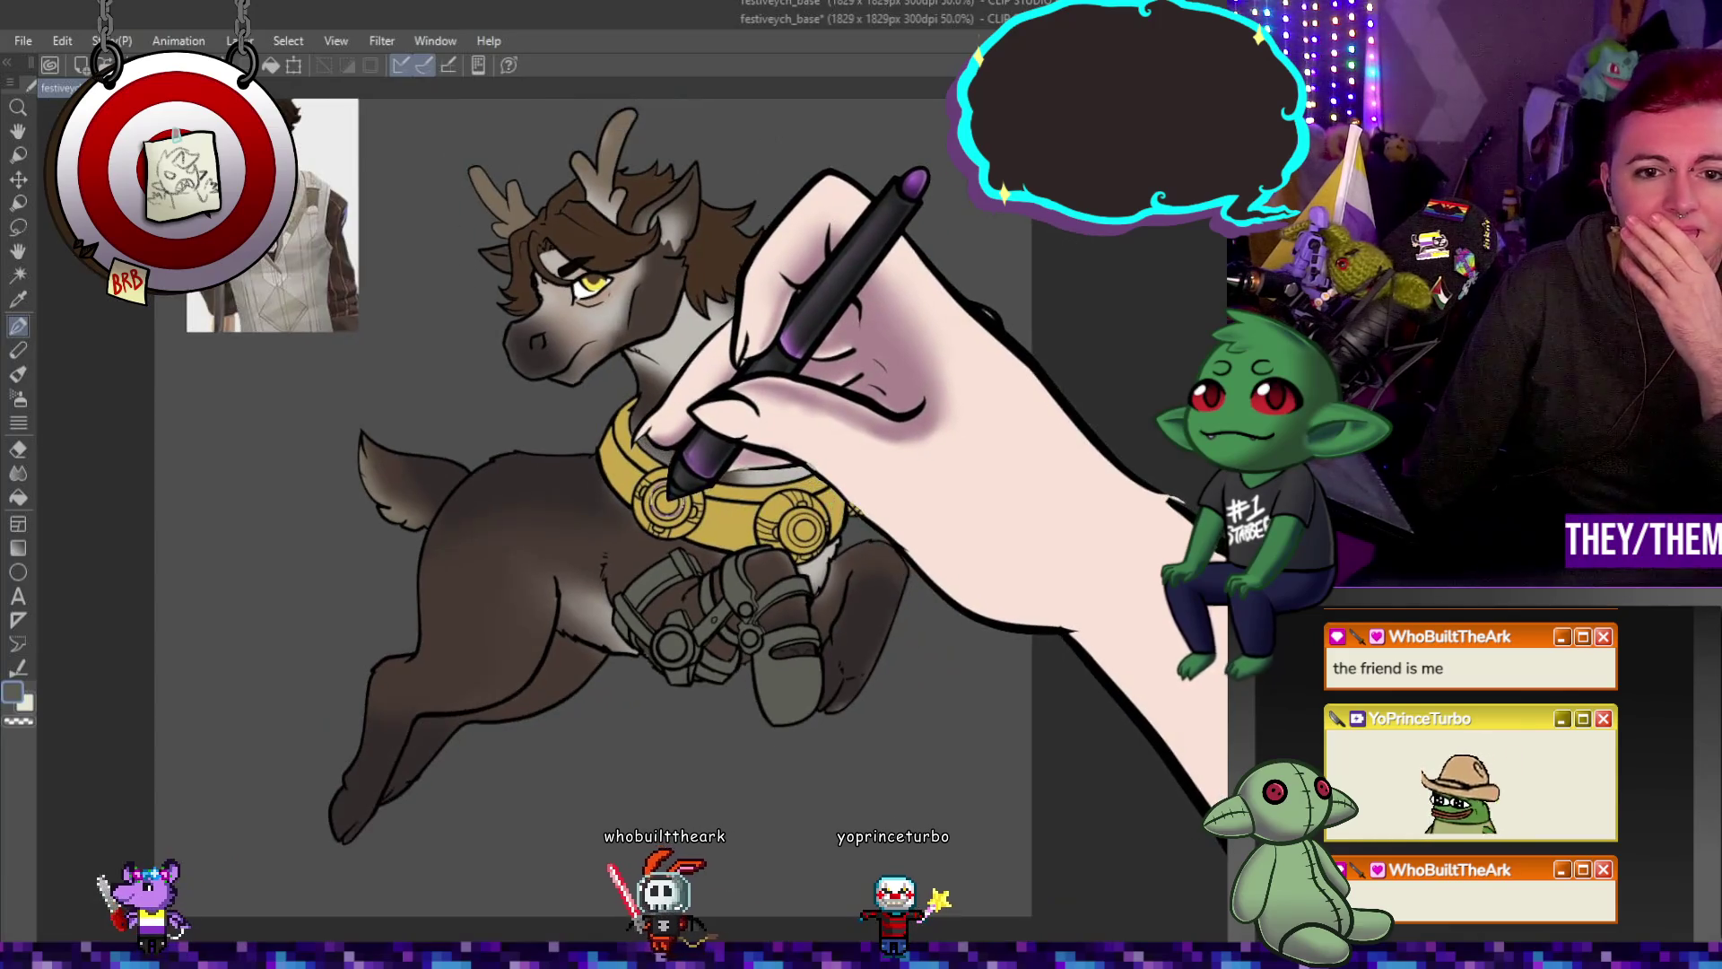
pyautogui.scroll(-1, 671, 491)
pyautogui.scroll(1, 738, 592)
pyautogui.scroll(1, 738, 593)
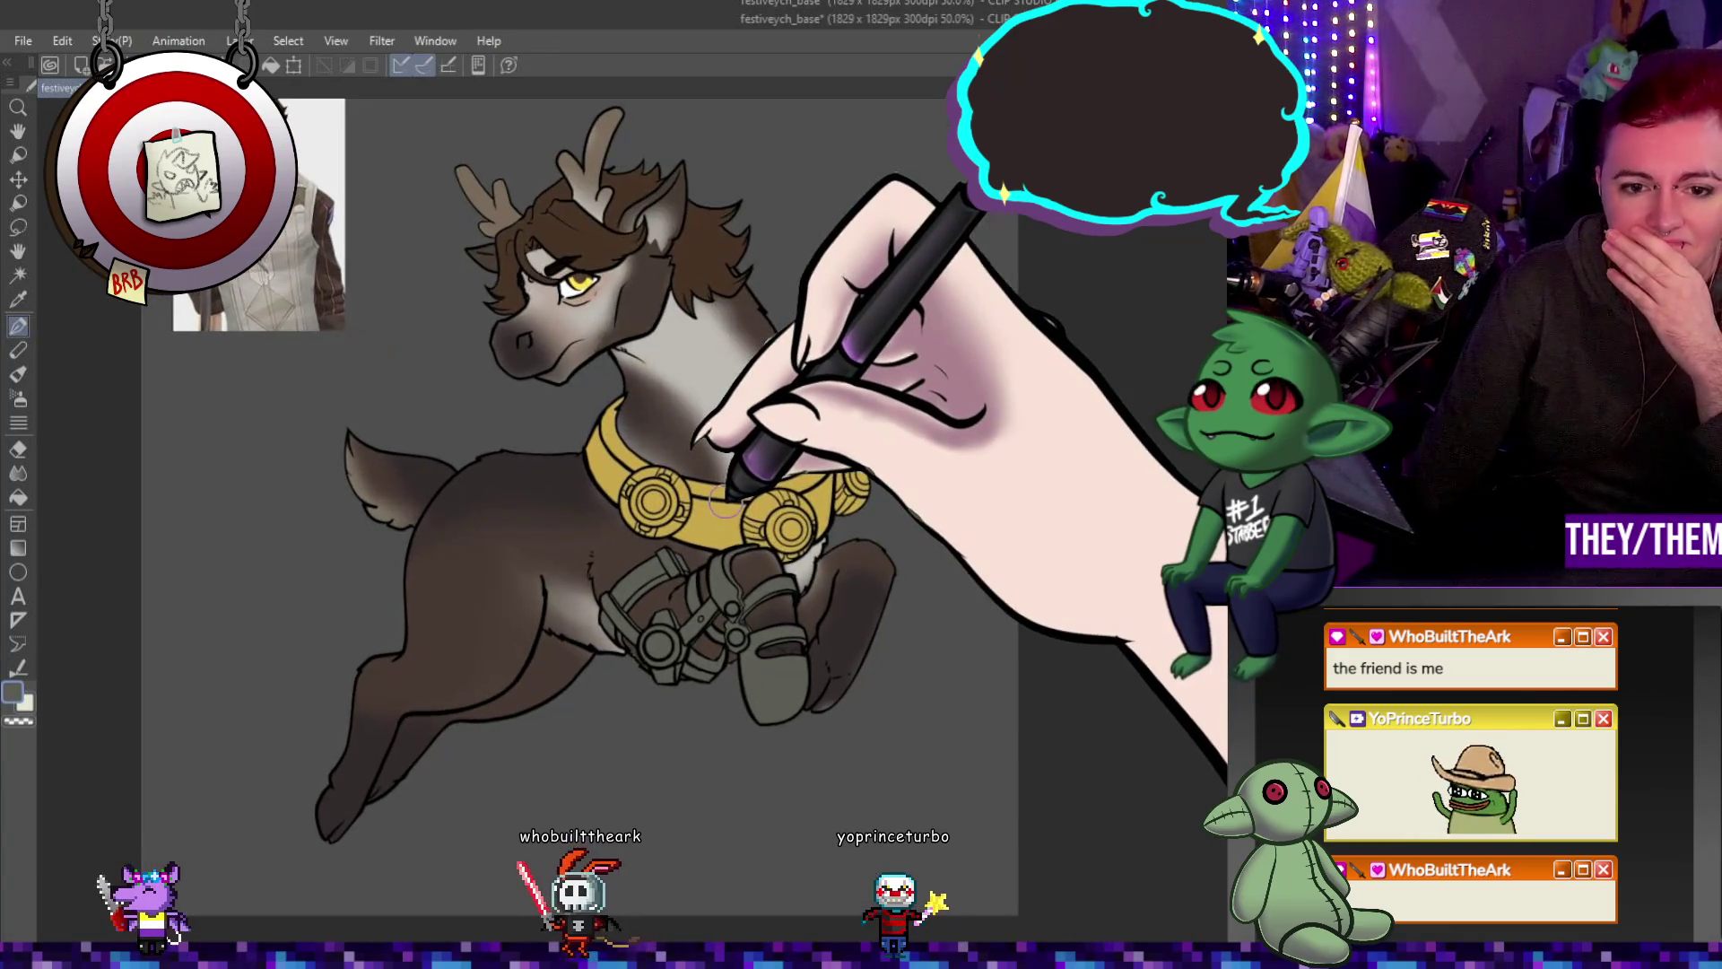
pyautogui.scroll(2, 760, 592)
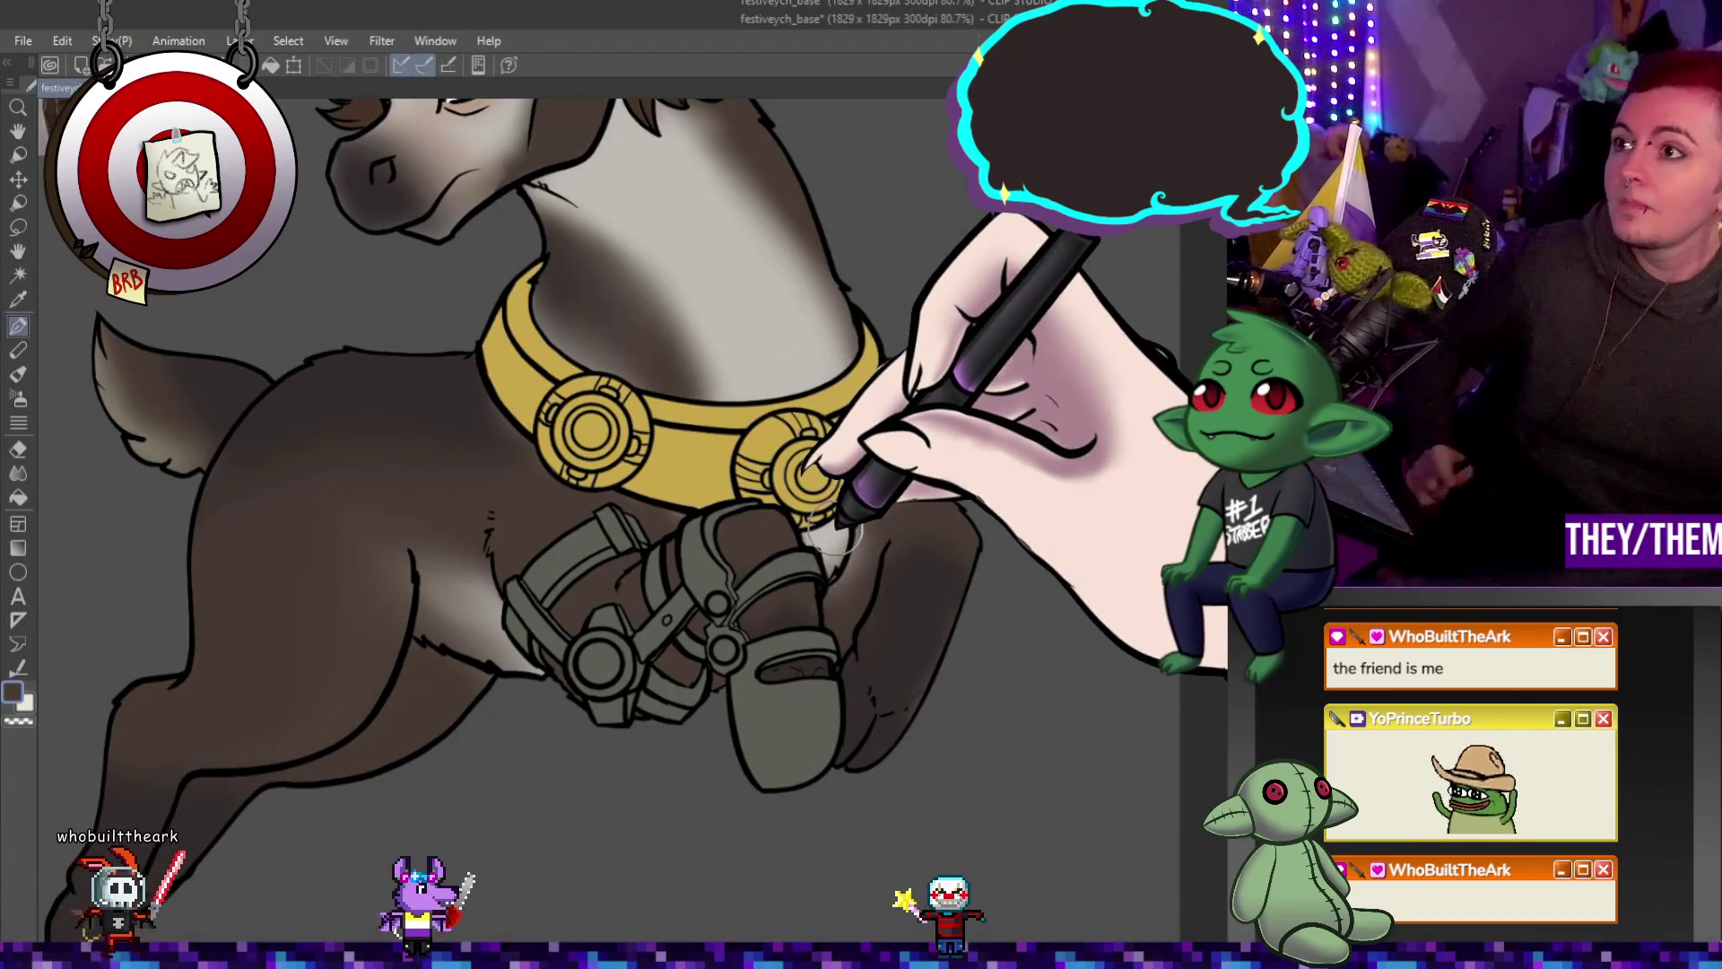
pyautogui.scroll(-3, 814, 525)
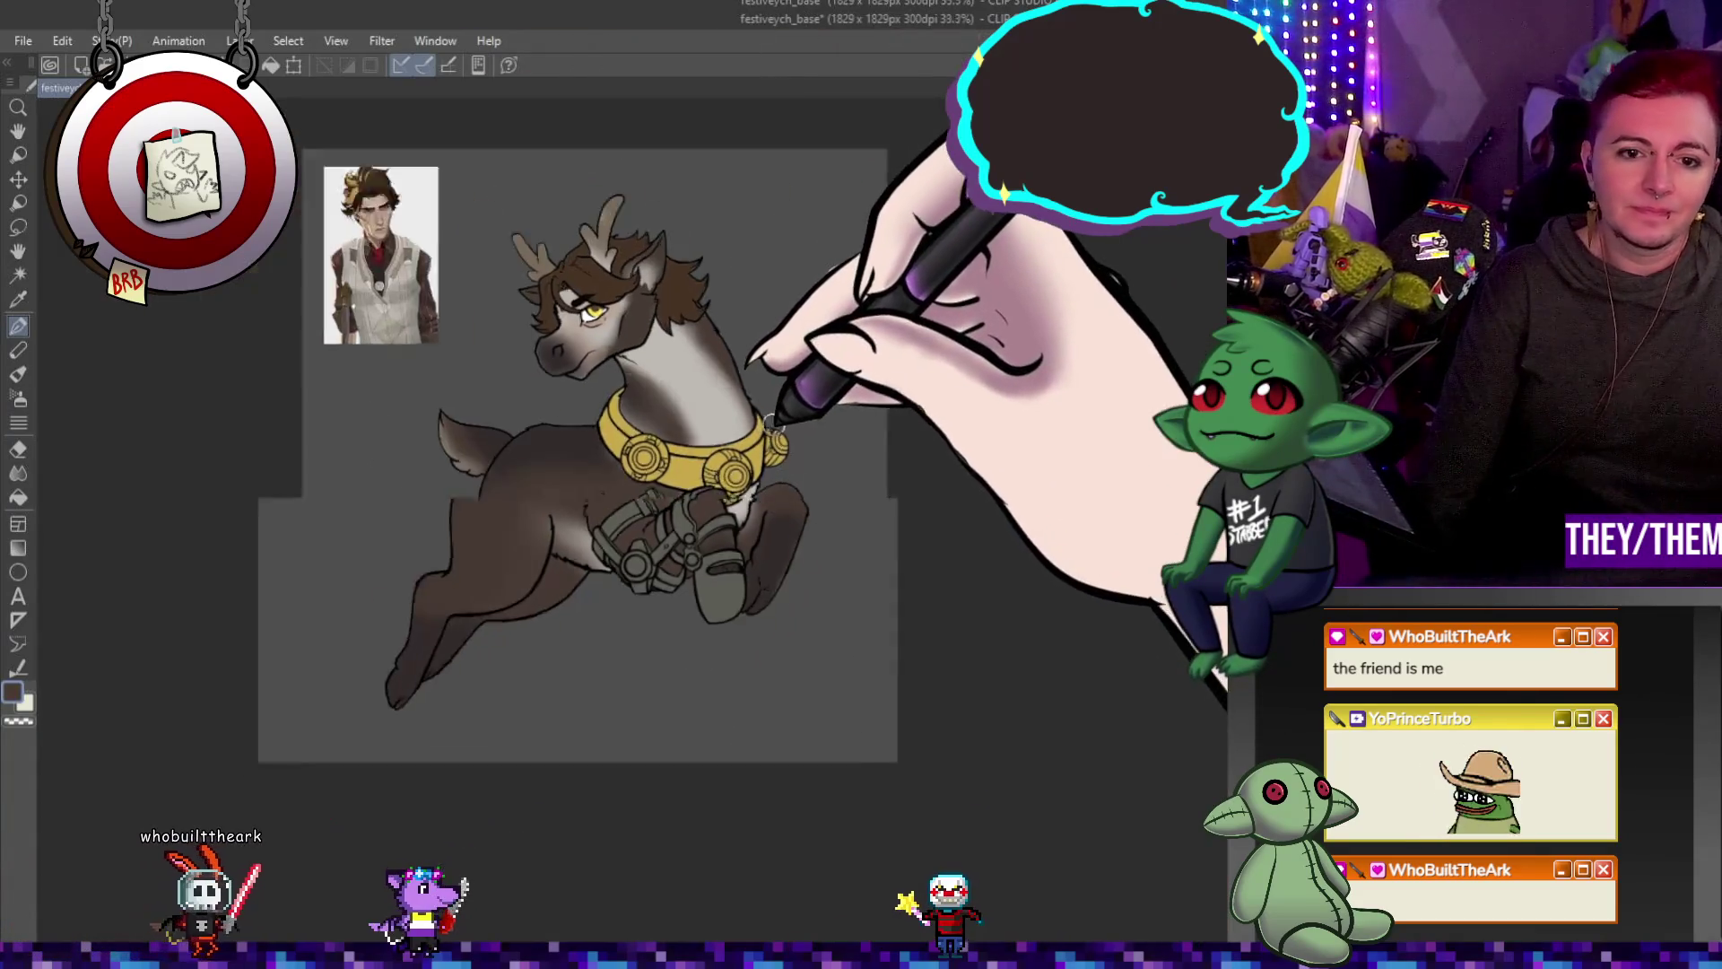
pyautogui.scroll(1, 636, 454)
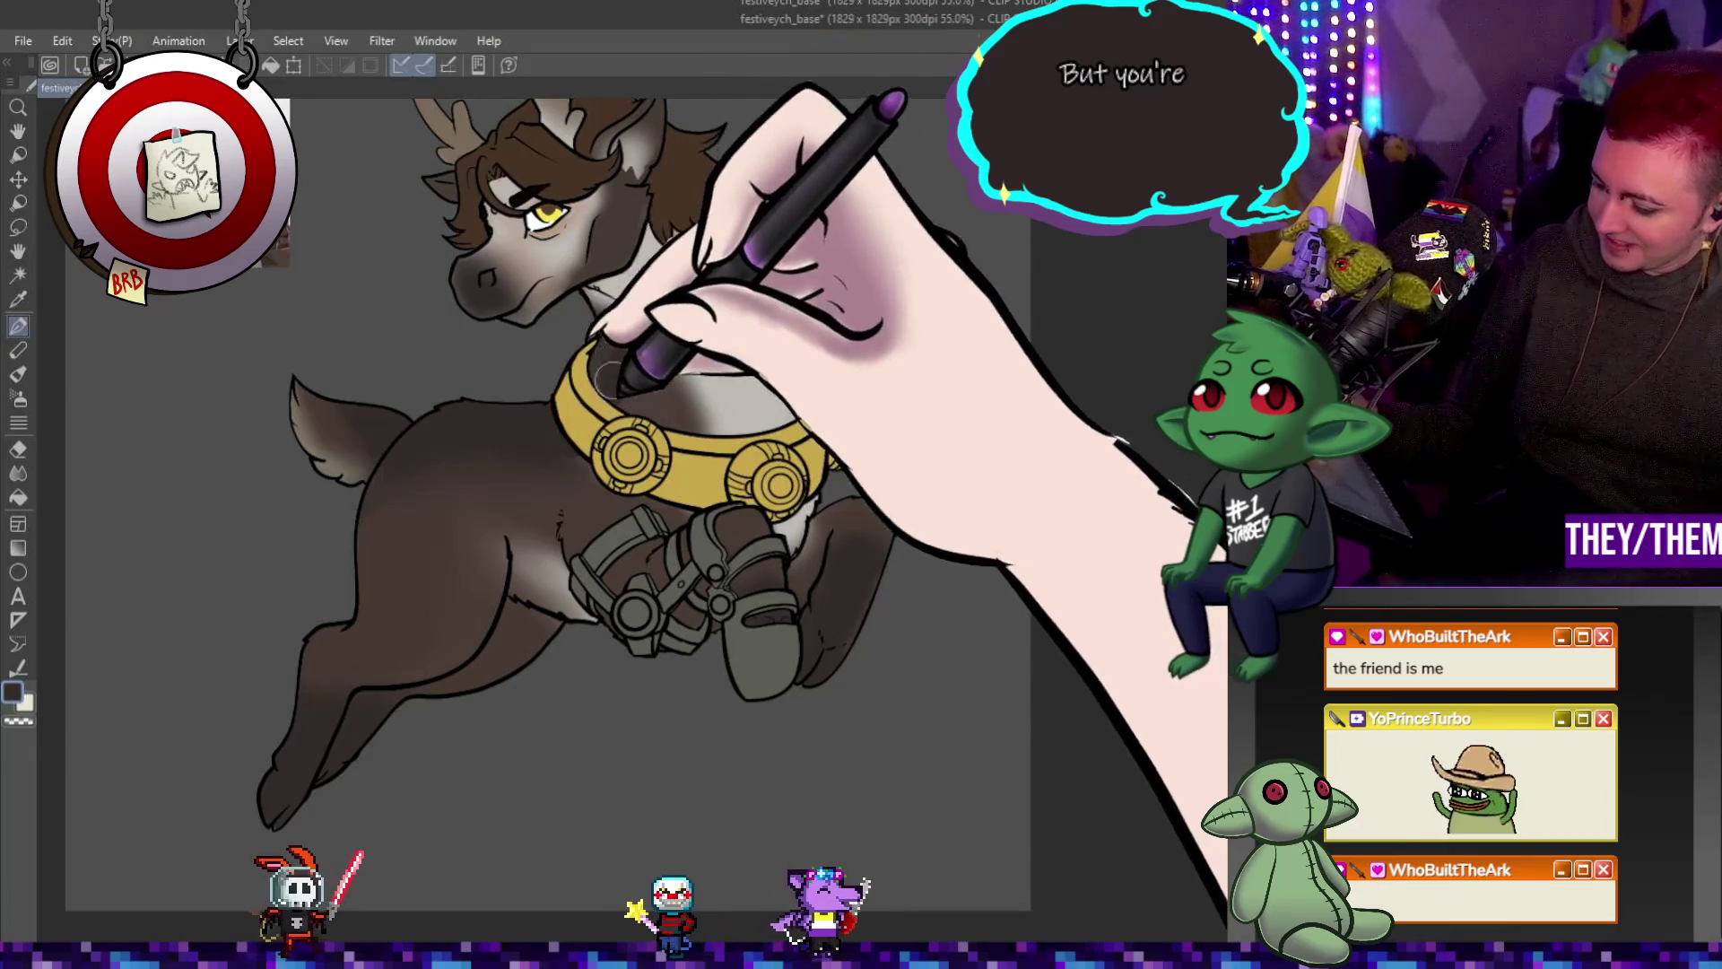
pyautogui.press('j')
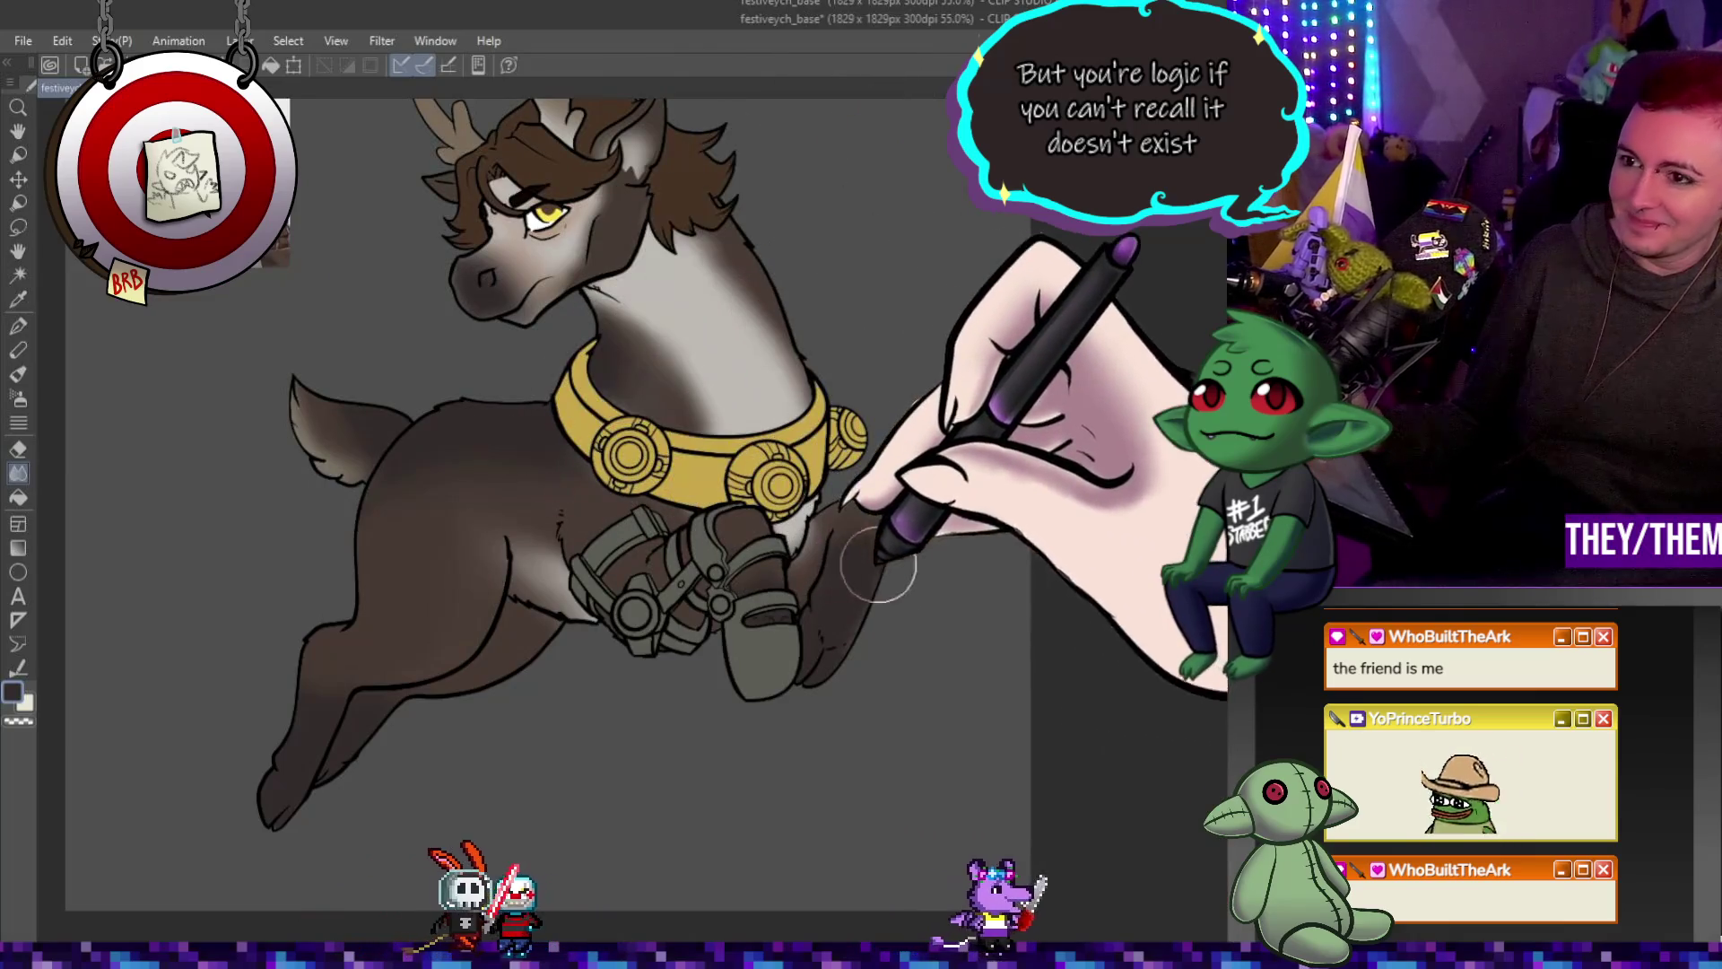
pyautogui.scroll(-2, 838, 146)
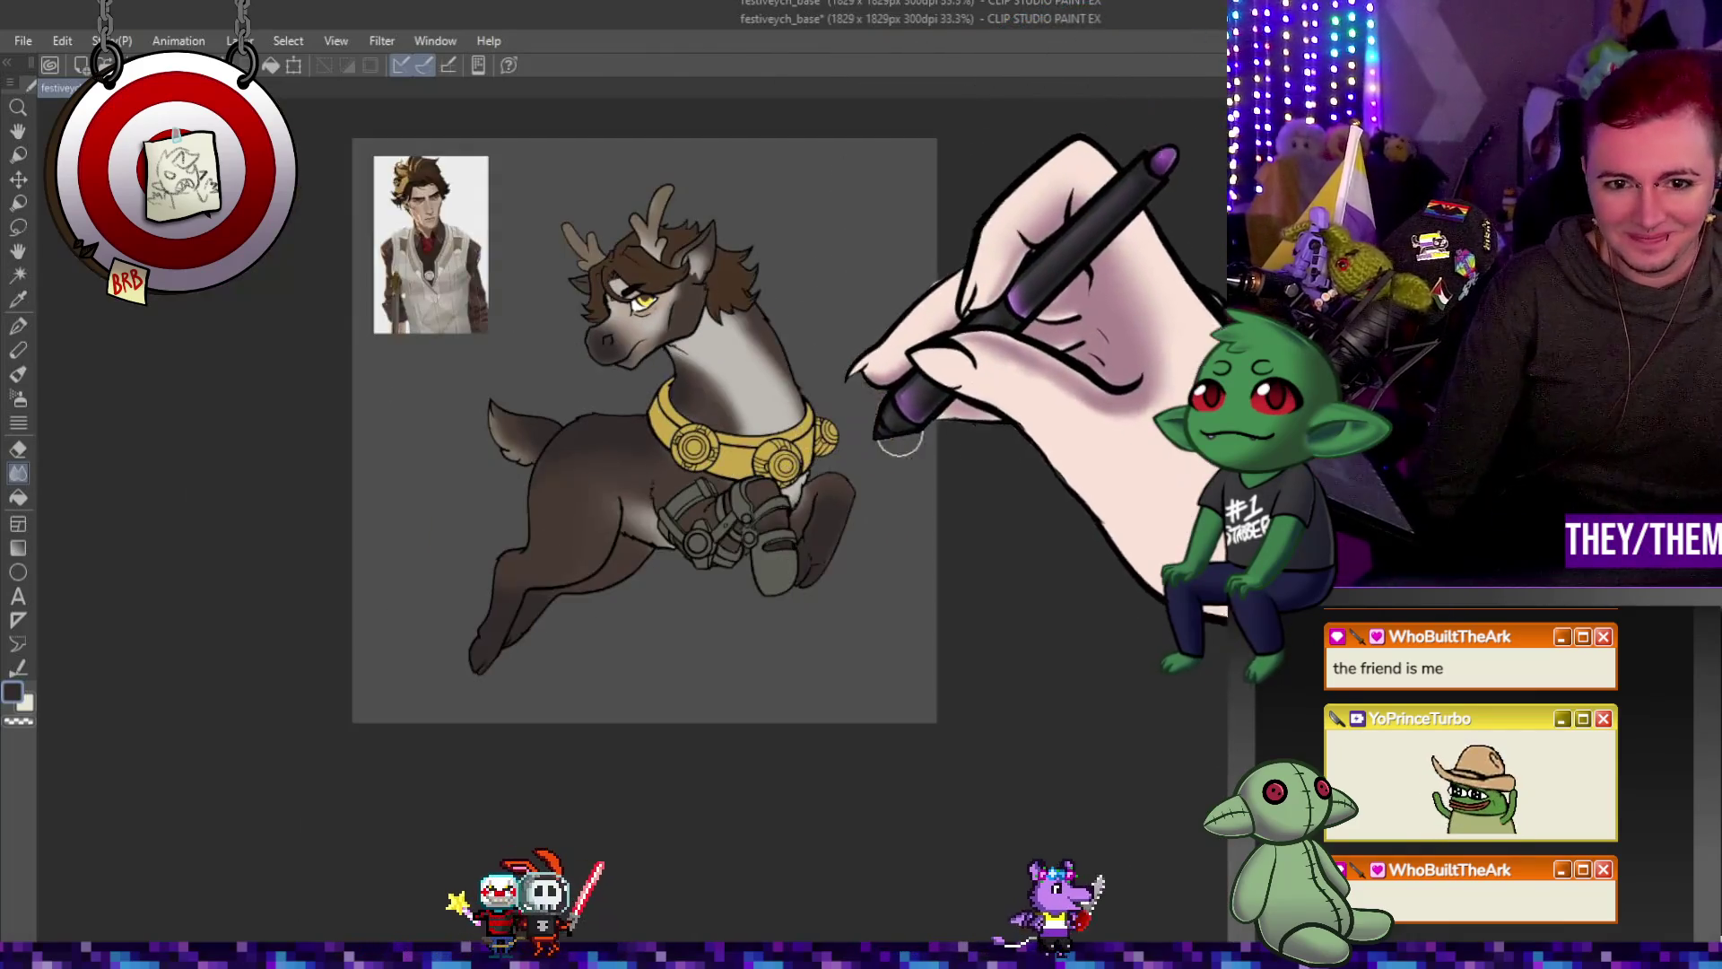
pyautogui.scroll(2, 903, 404)
pyautogui.scroll(1, 939, 486)
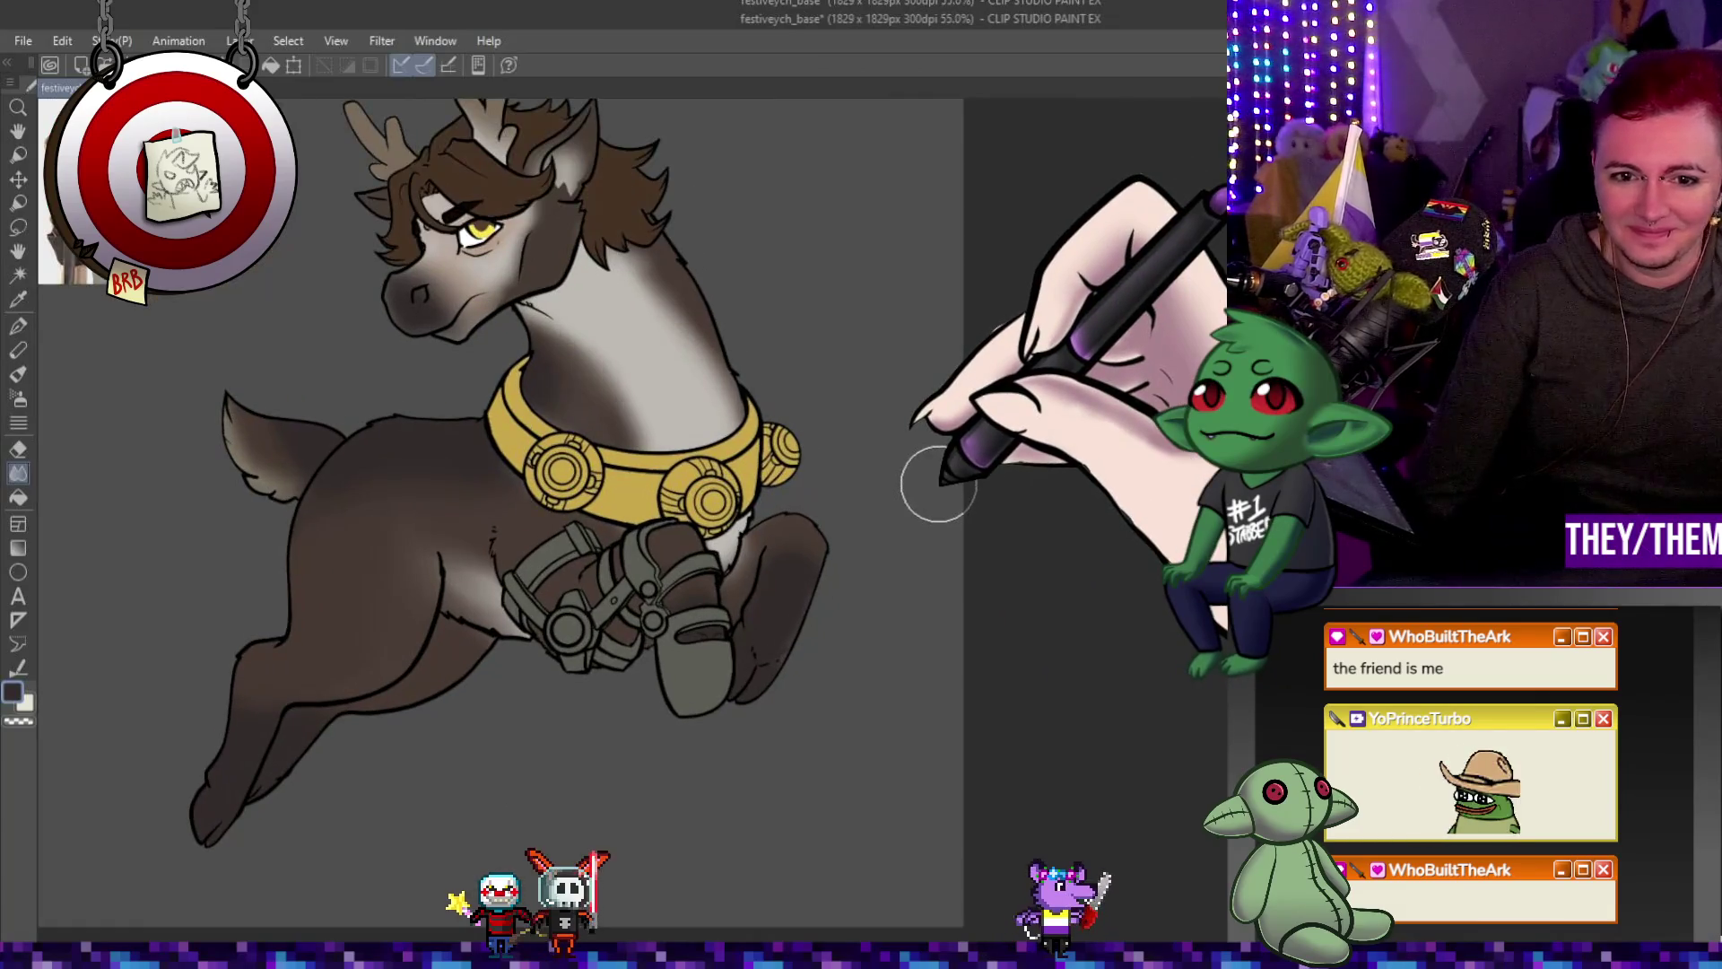
pyautogui.press('p')
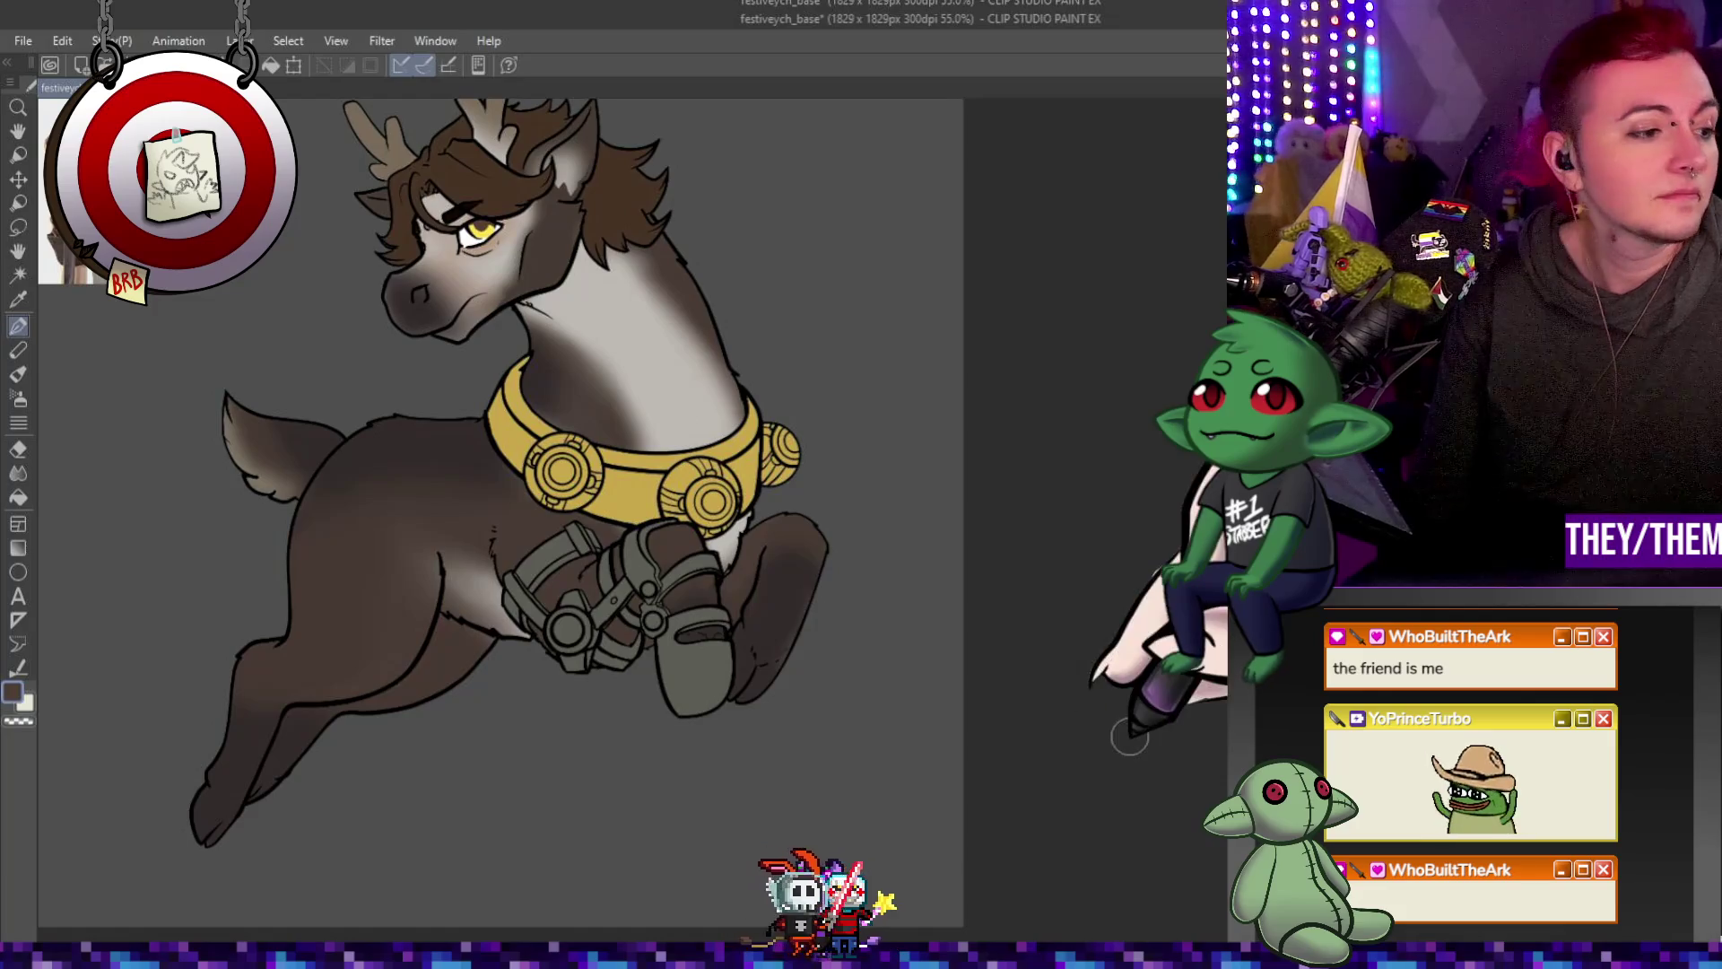
pyautogui.scroll(-3, 641, 515)
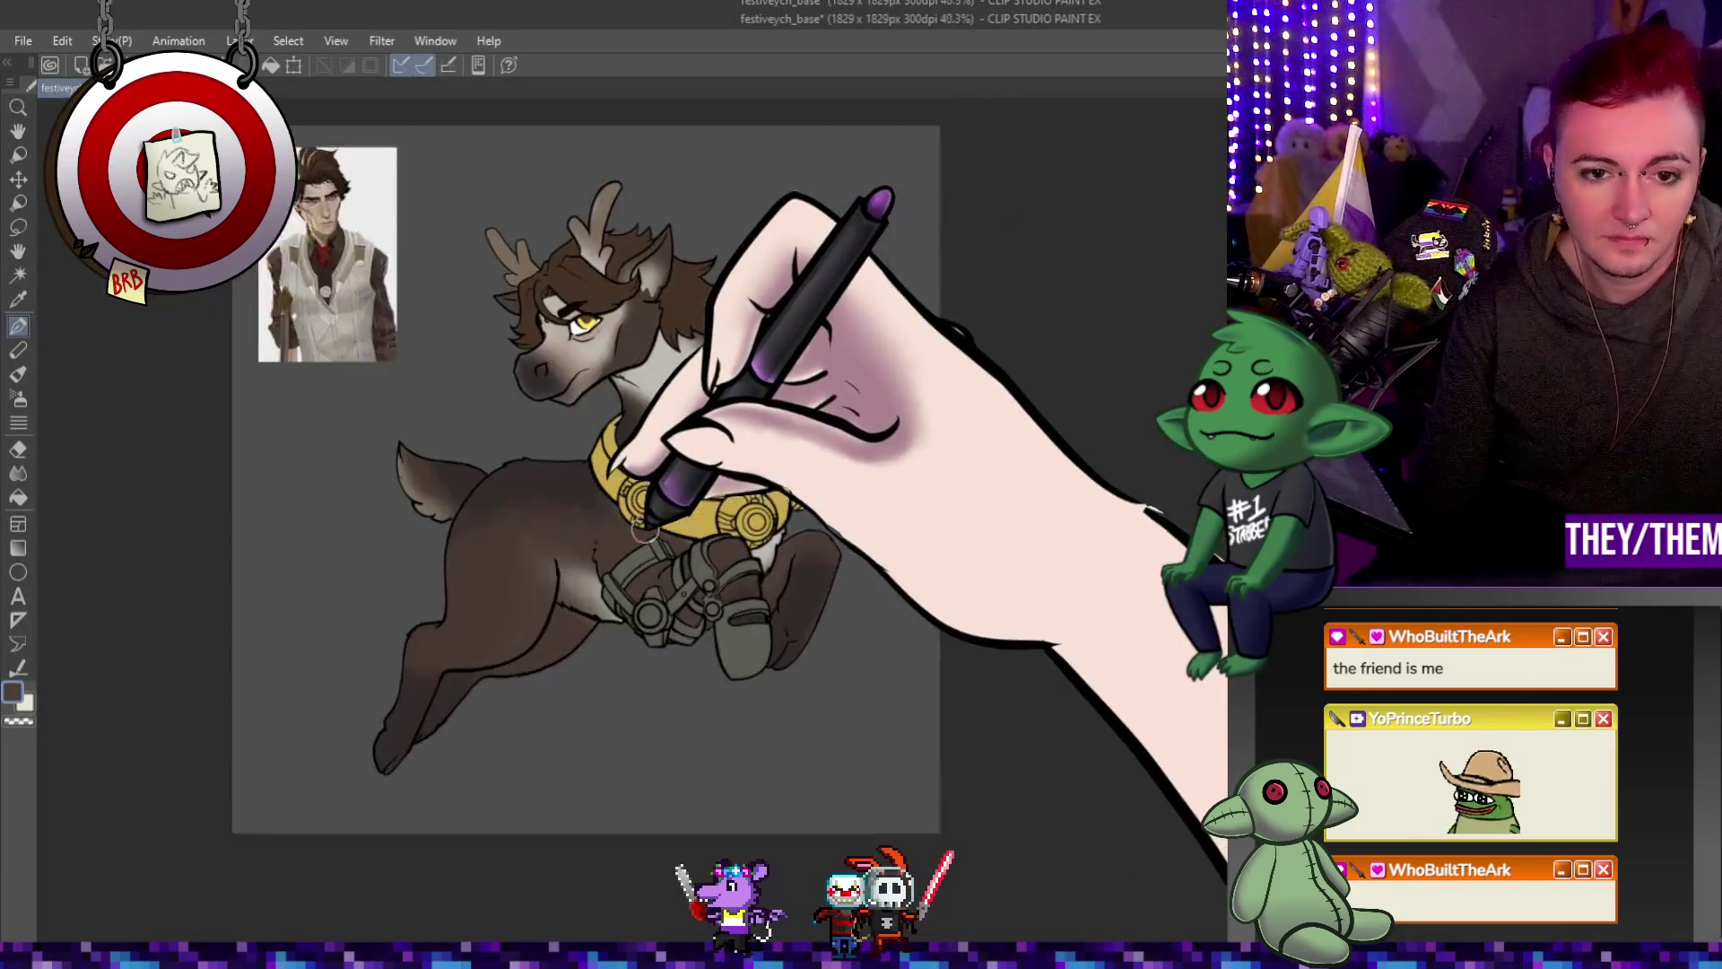
pyautogui.scroll(4, 641, 516)
pyautogui.scroll(-3, 640, 522)
pyautogui.scroll(2, 596, 610)
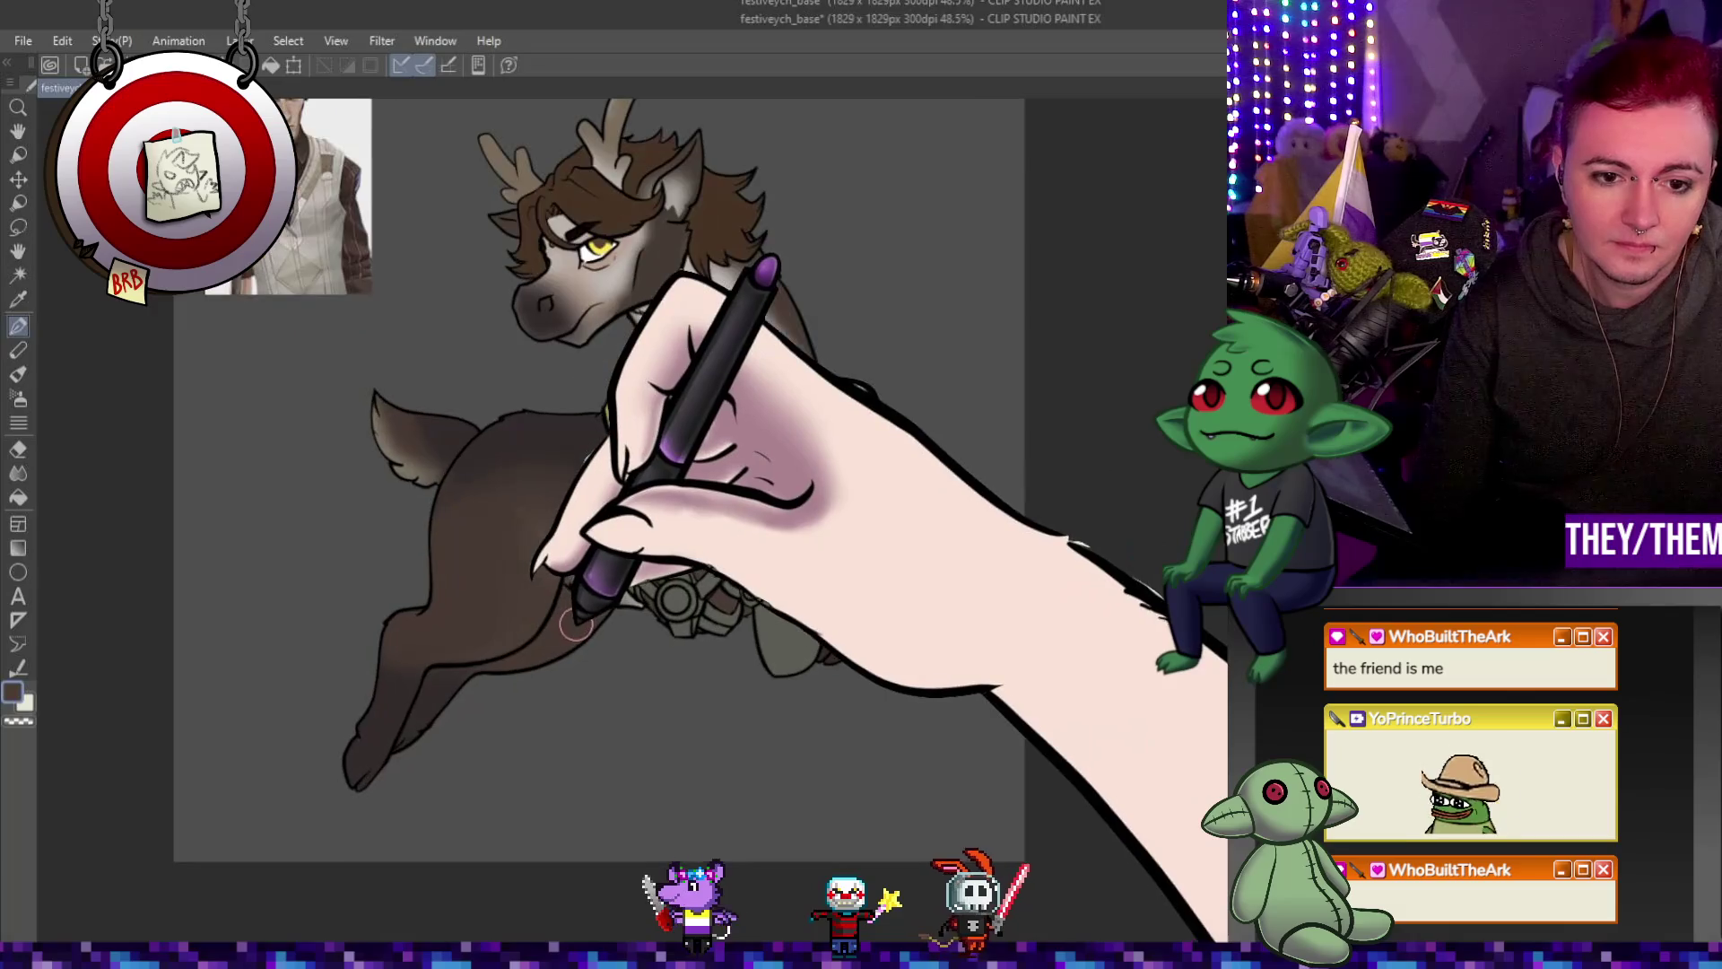
pyautogui.scroll(1, 589, 610)
pyautogui.scroll(1, 617, 430)
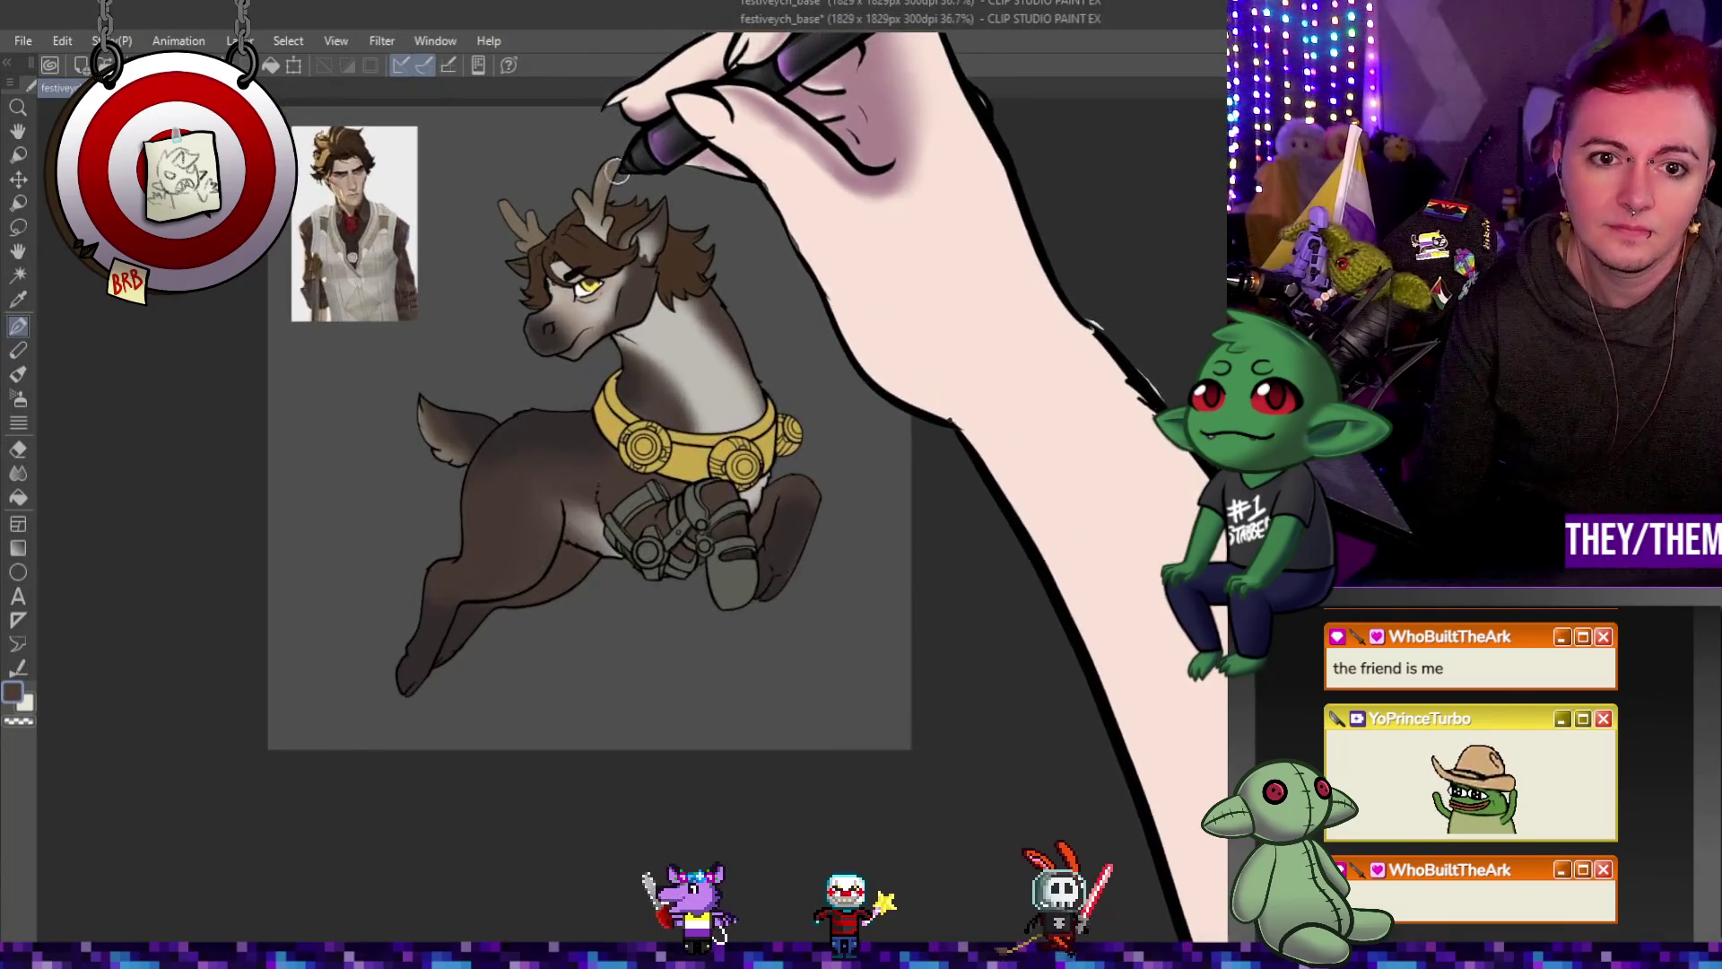
pyautogui.scroll(1, 643, 256)
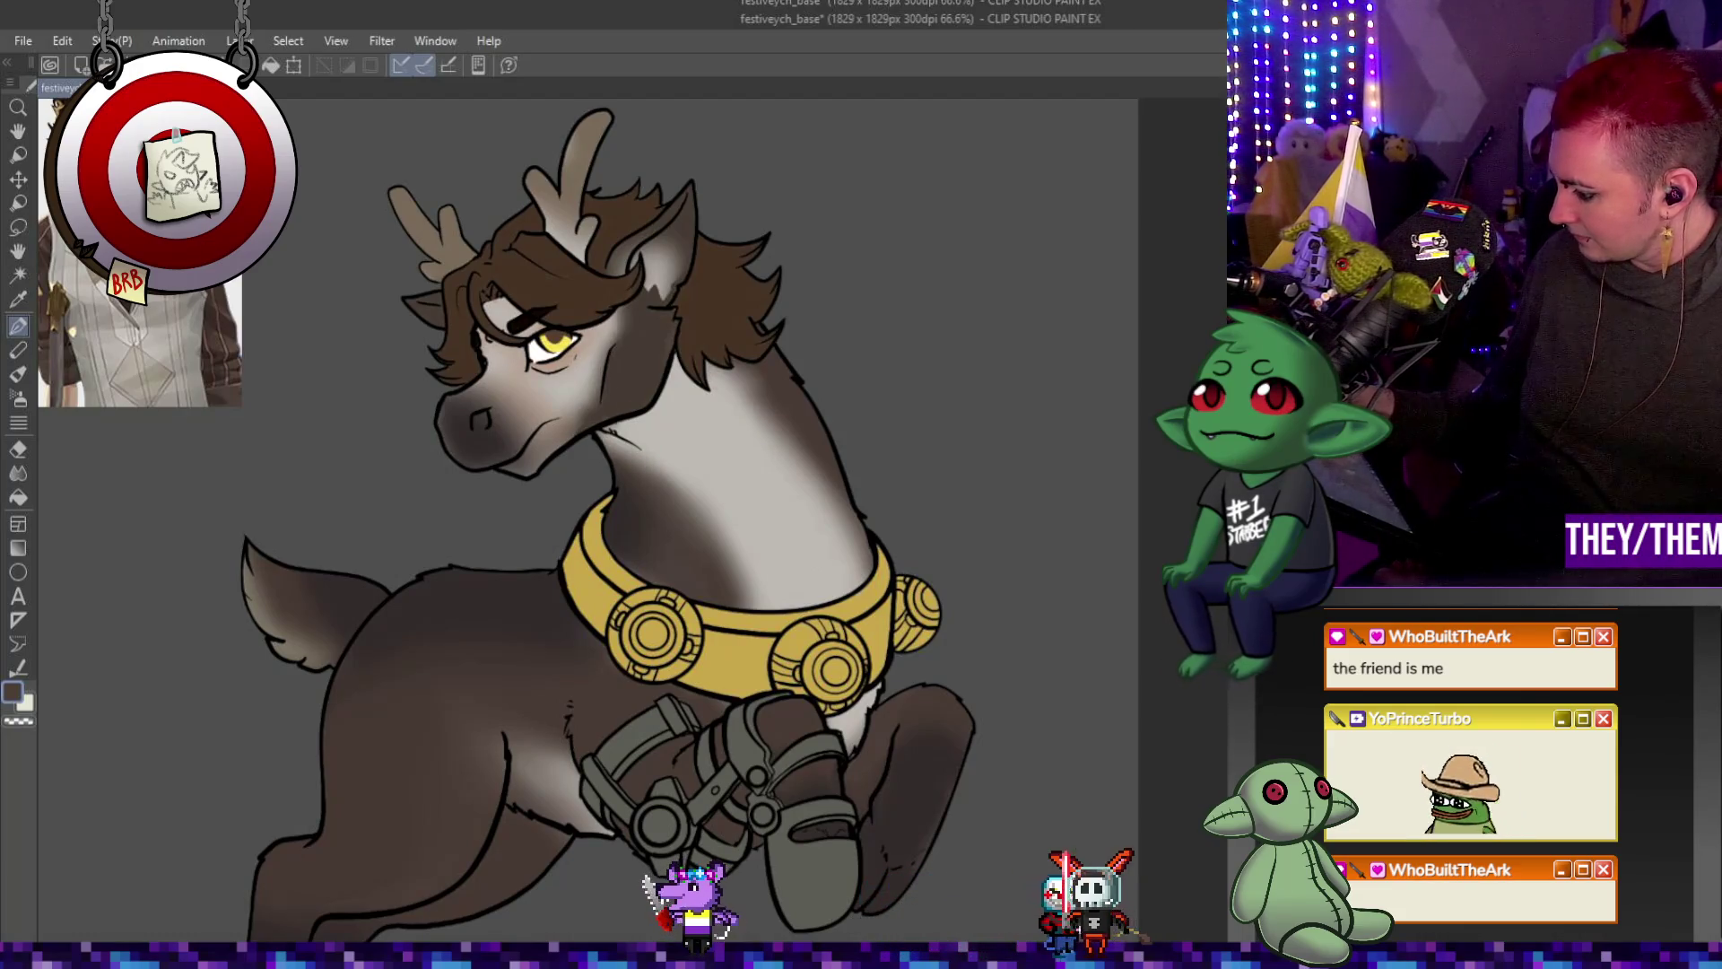
# Alternate the Blend tool and pen to soften the shading on the brow and muzzle.
pyautogui.click(19, 472)
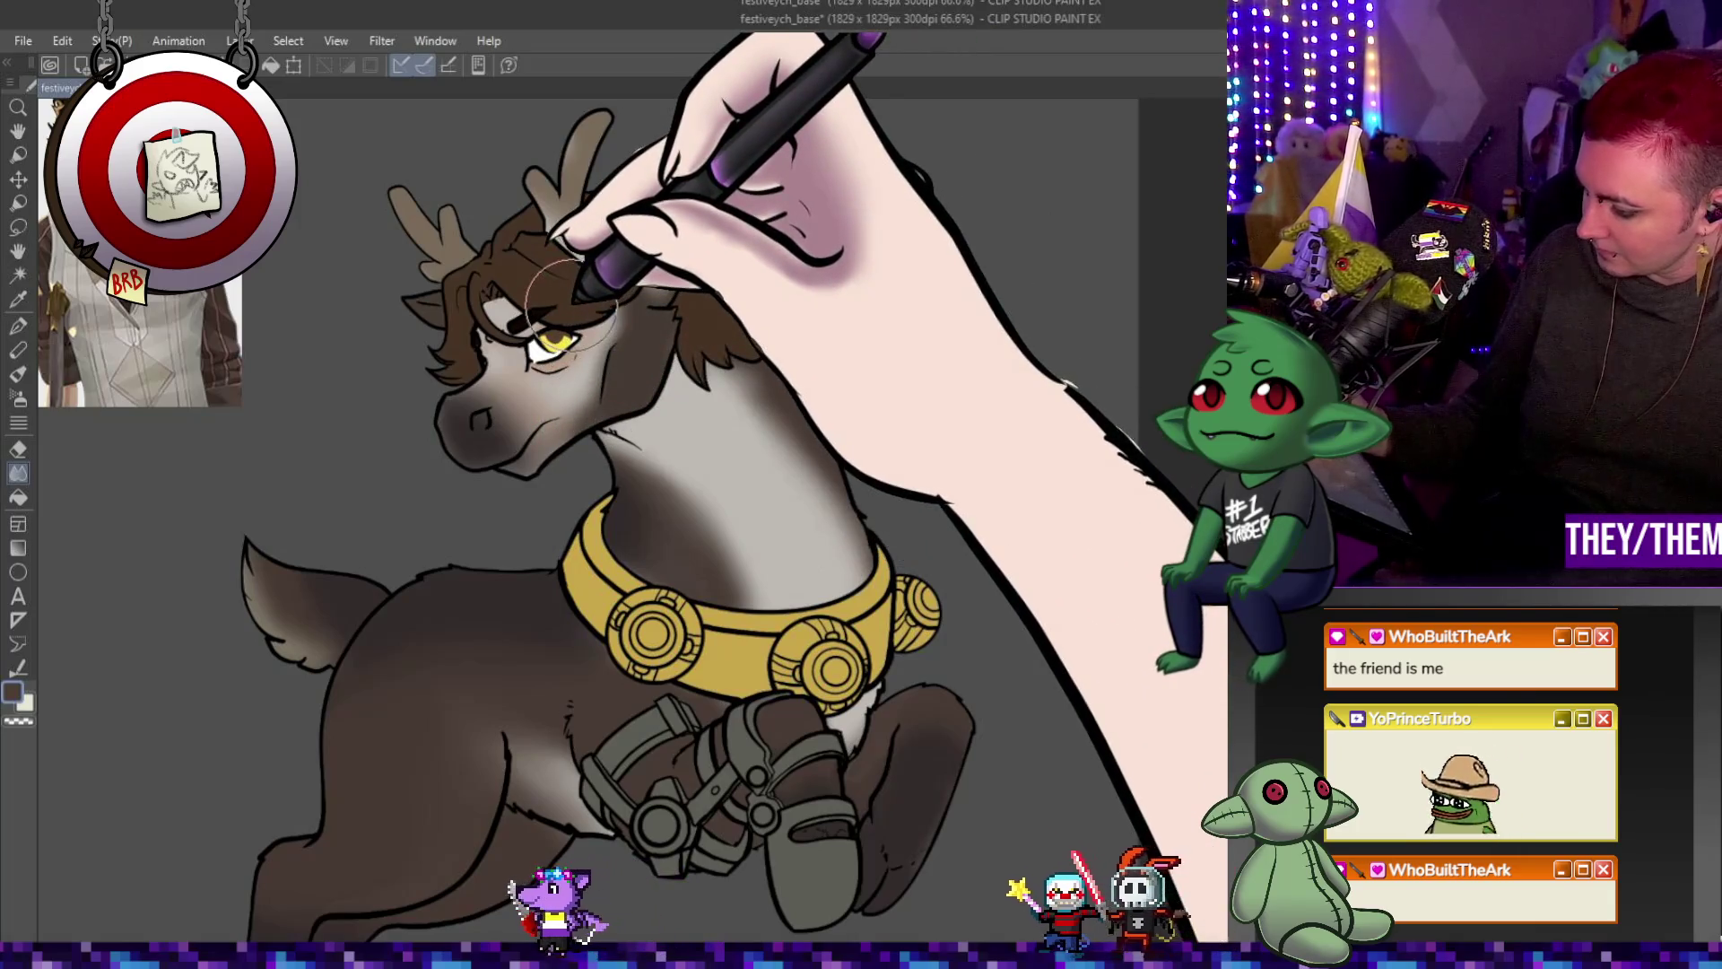
pyautogui.press('p')
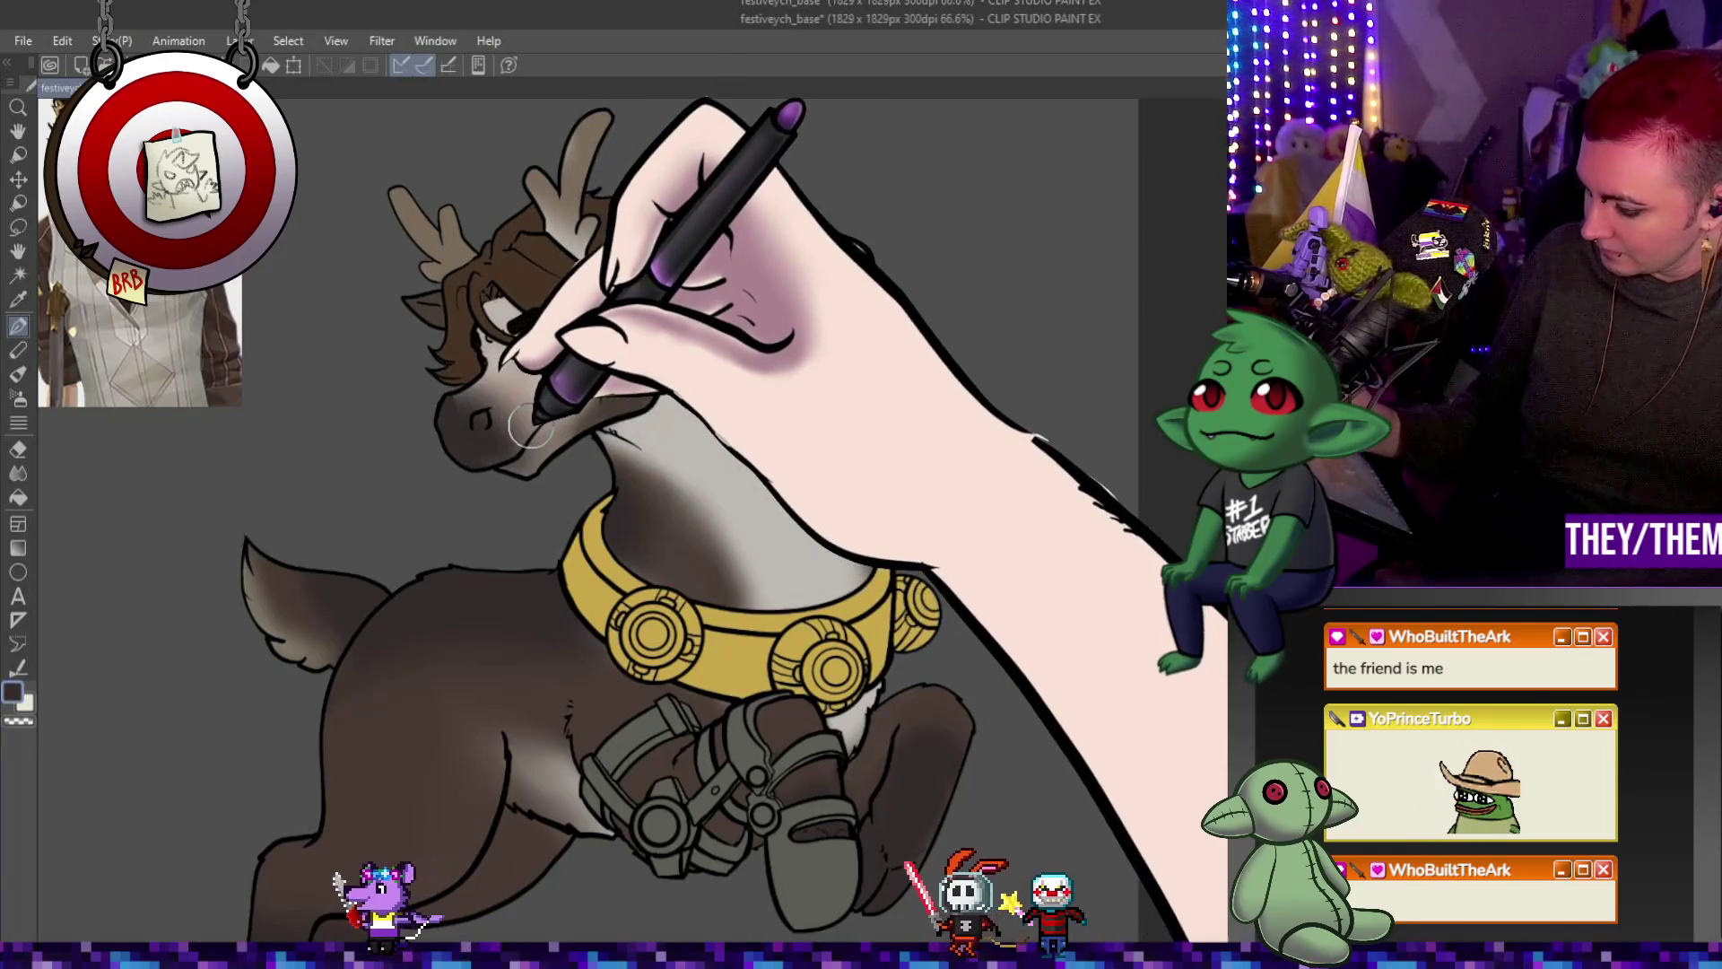
pyautogui.click(19, 471)
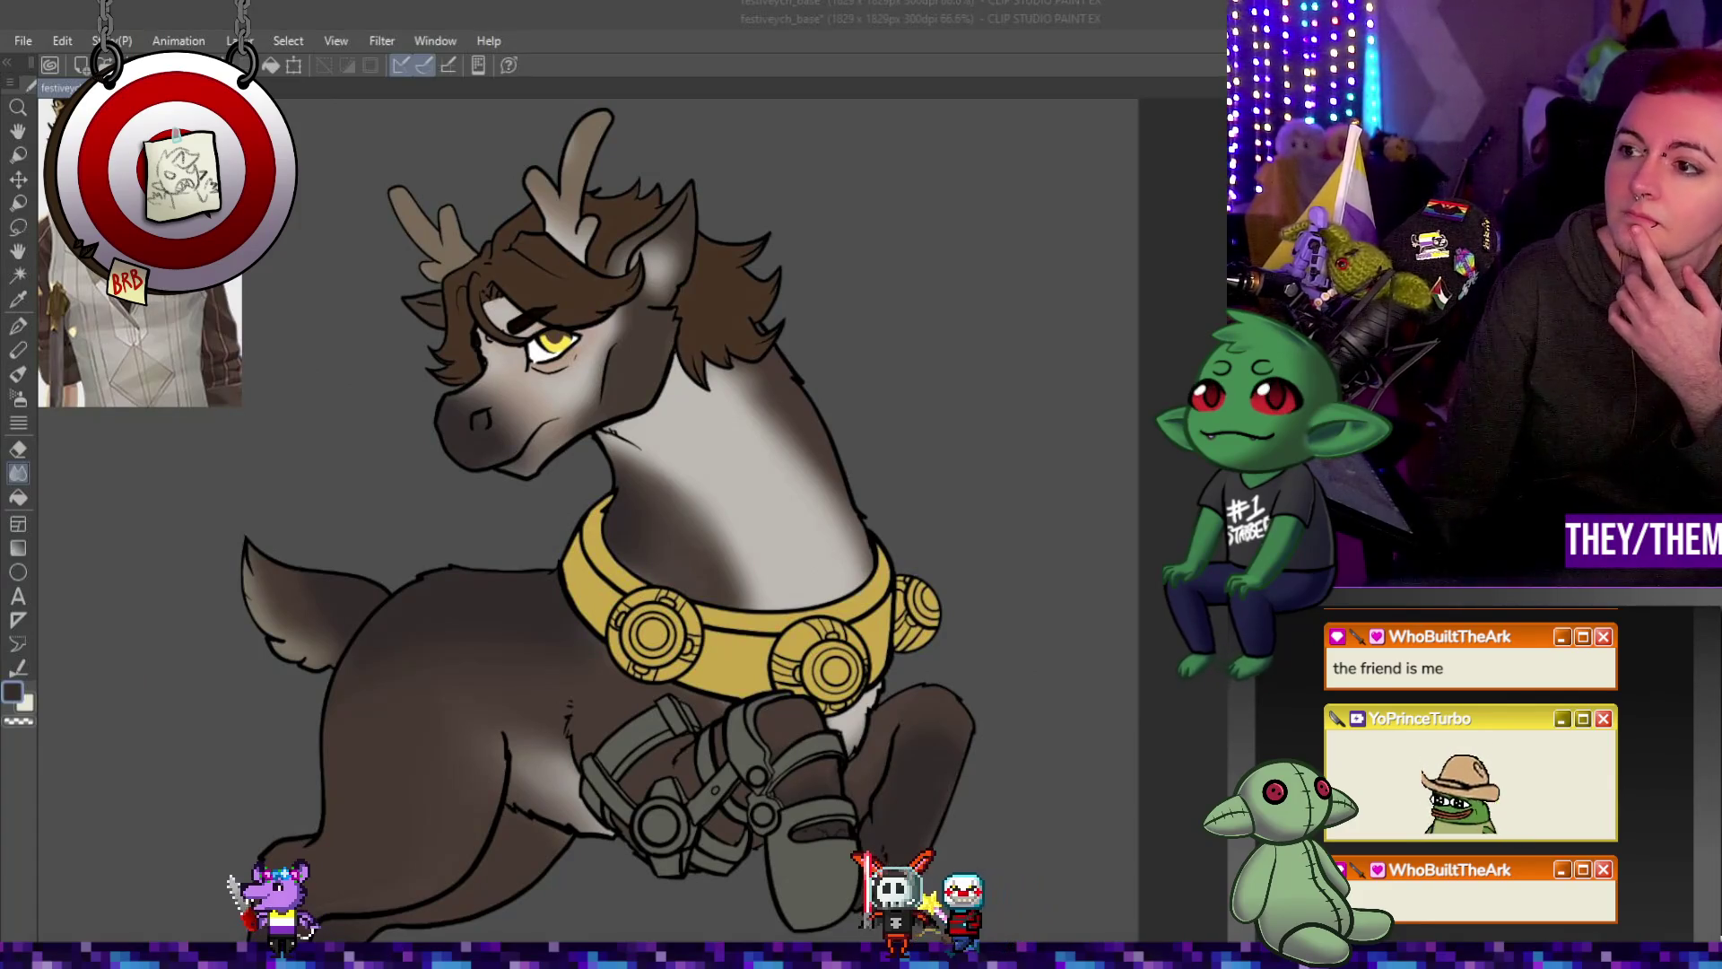
pyautogui.scroll(3, 789, 674)
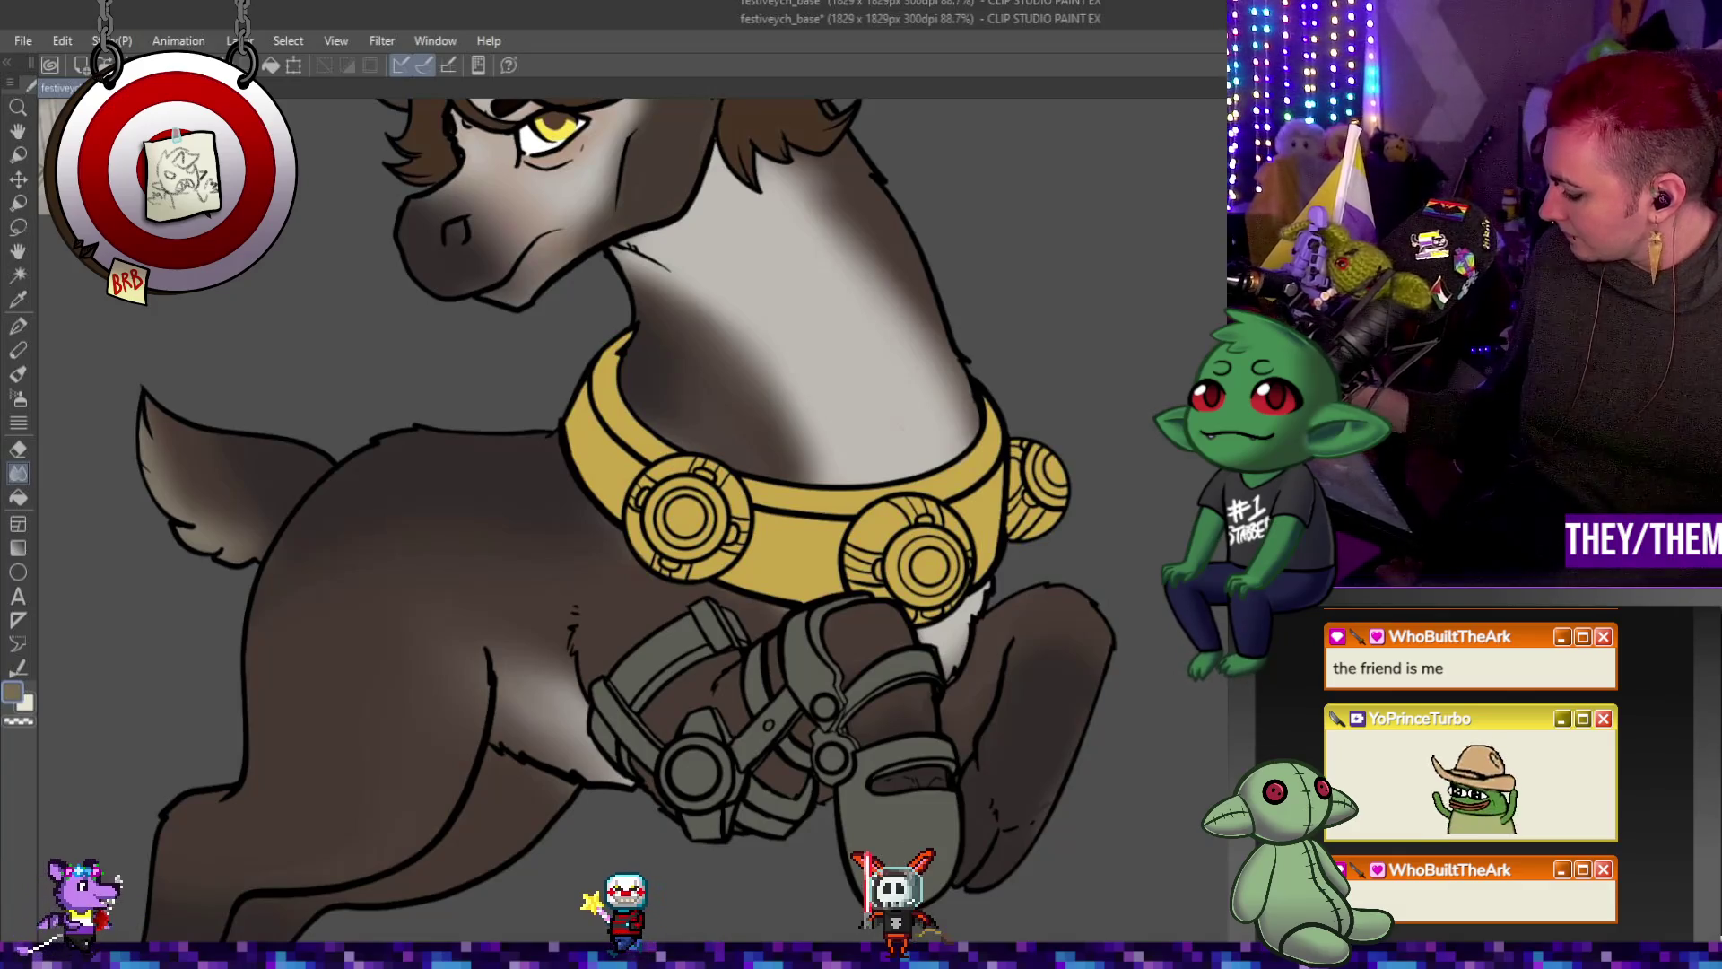
# Return to the pen brush to deepen shadows on the neck and chest under the collar.
pyautogui.press('p')
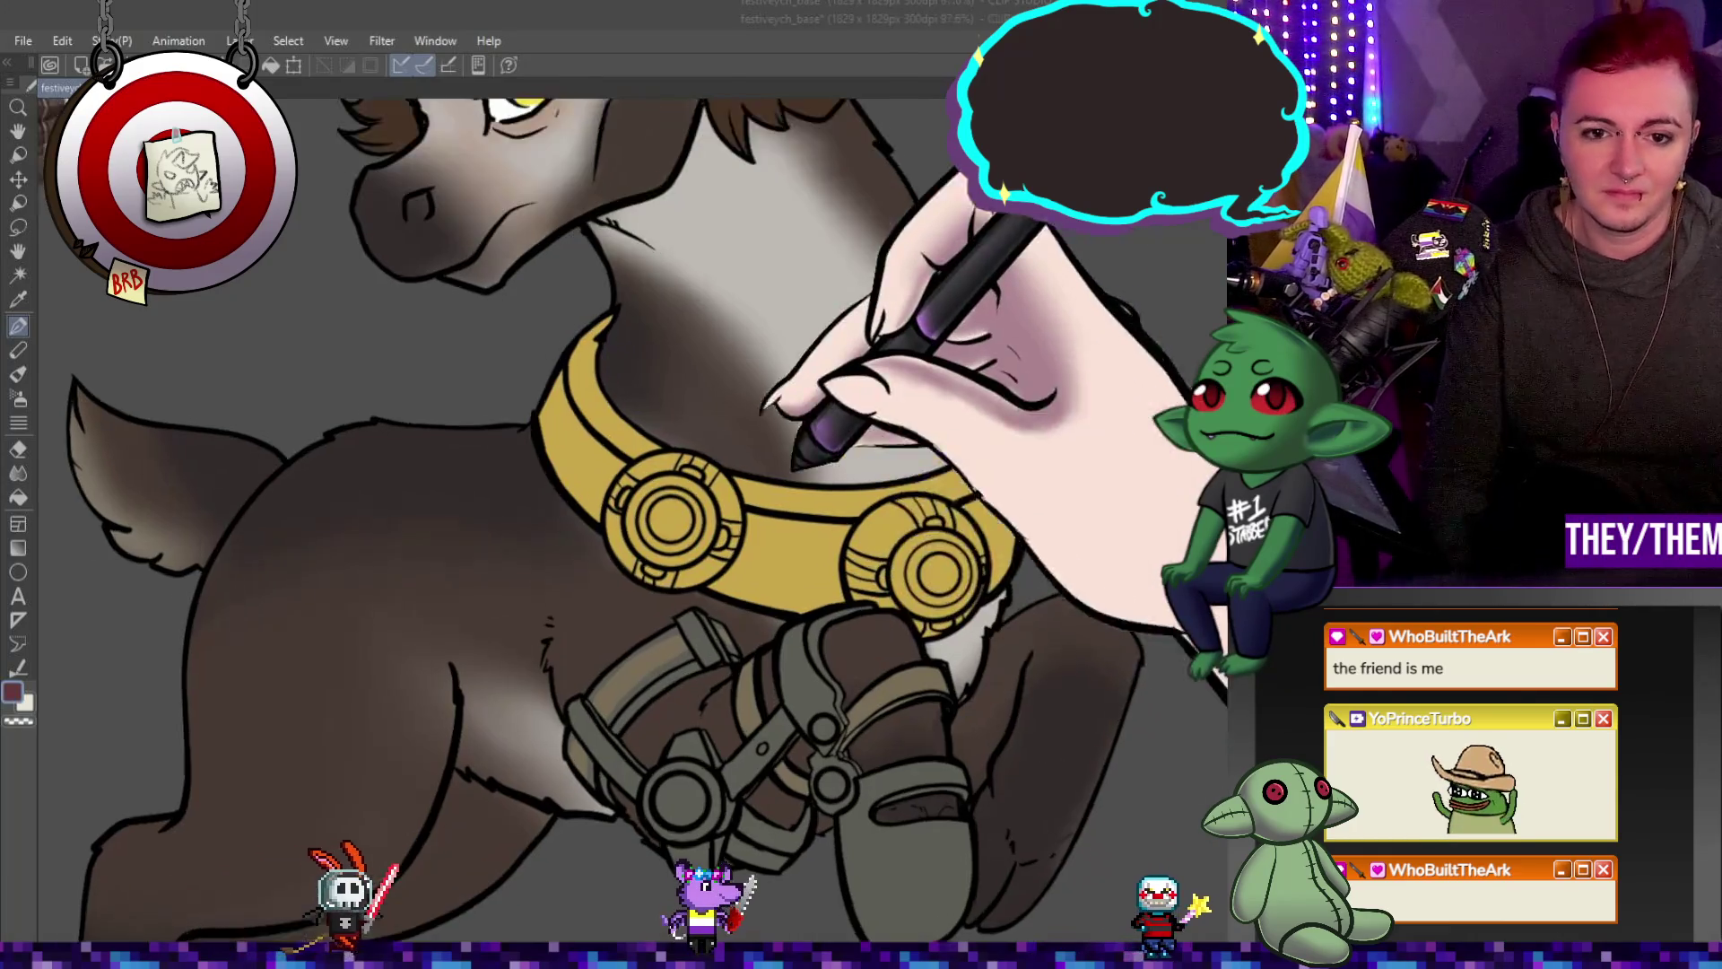
pyautogui.scroll(3, 661, 709)
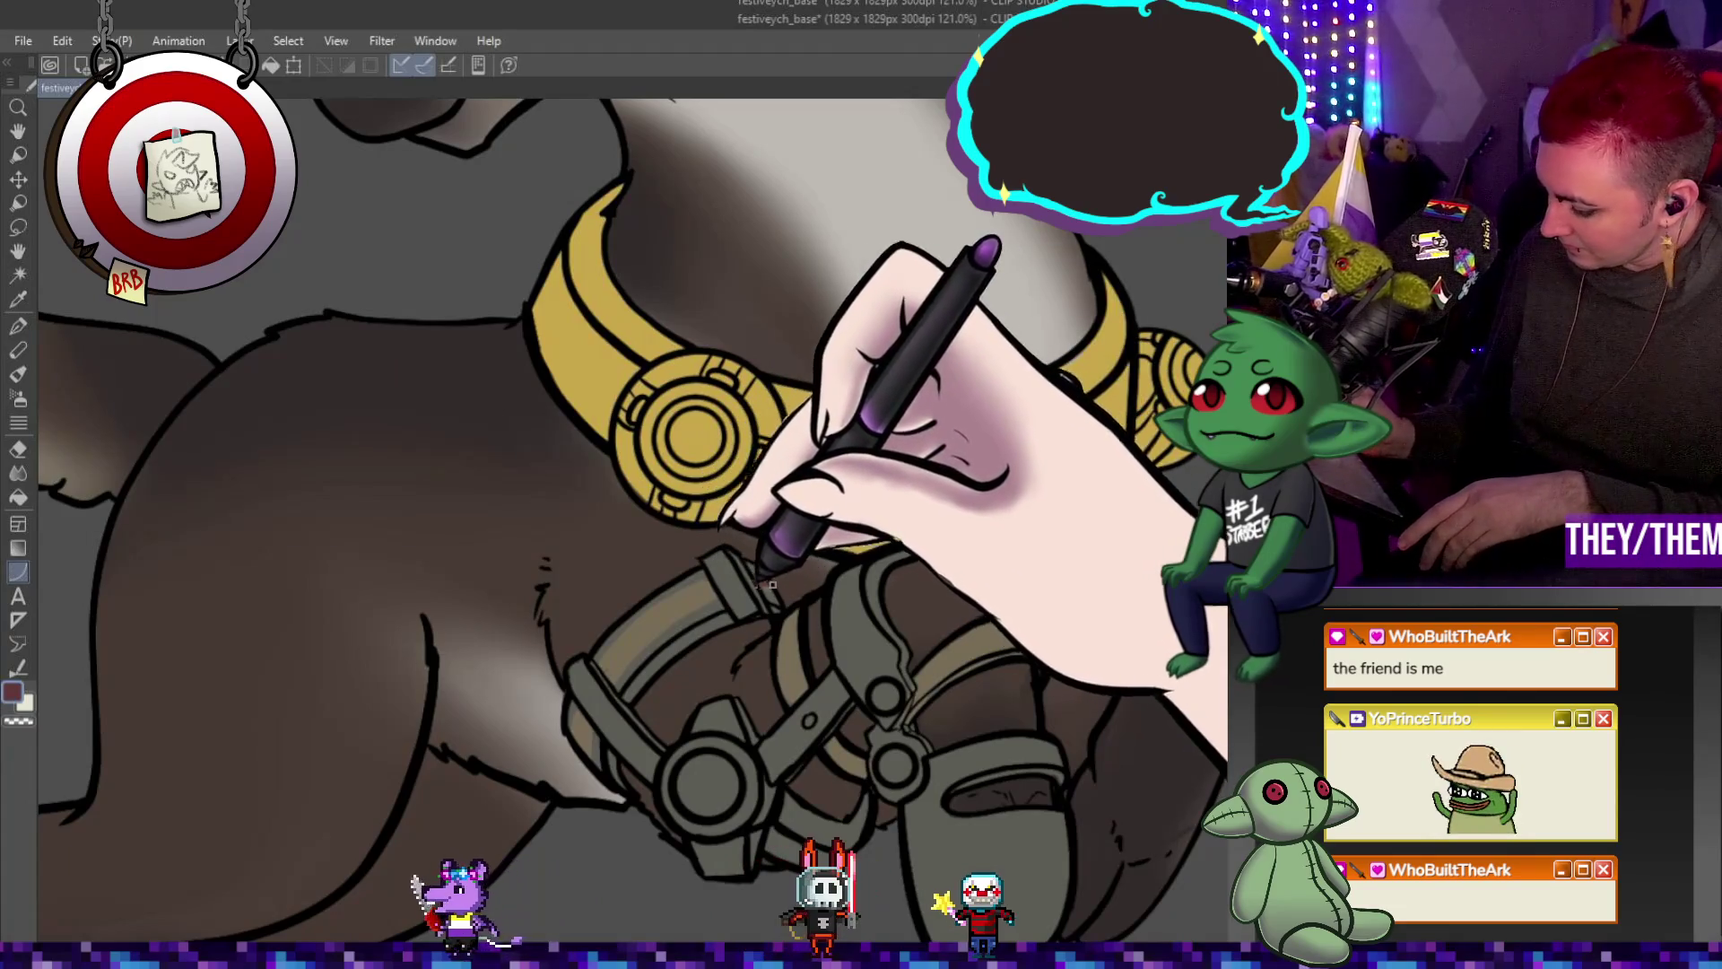
# Mark a straight strap edge, return to the pen and eyedrop the reddish-brown strap colour.
pyautogui.click(634, 585)
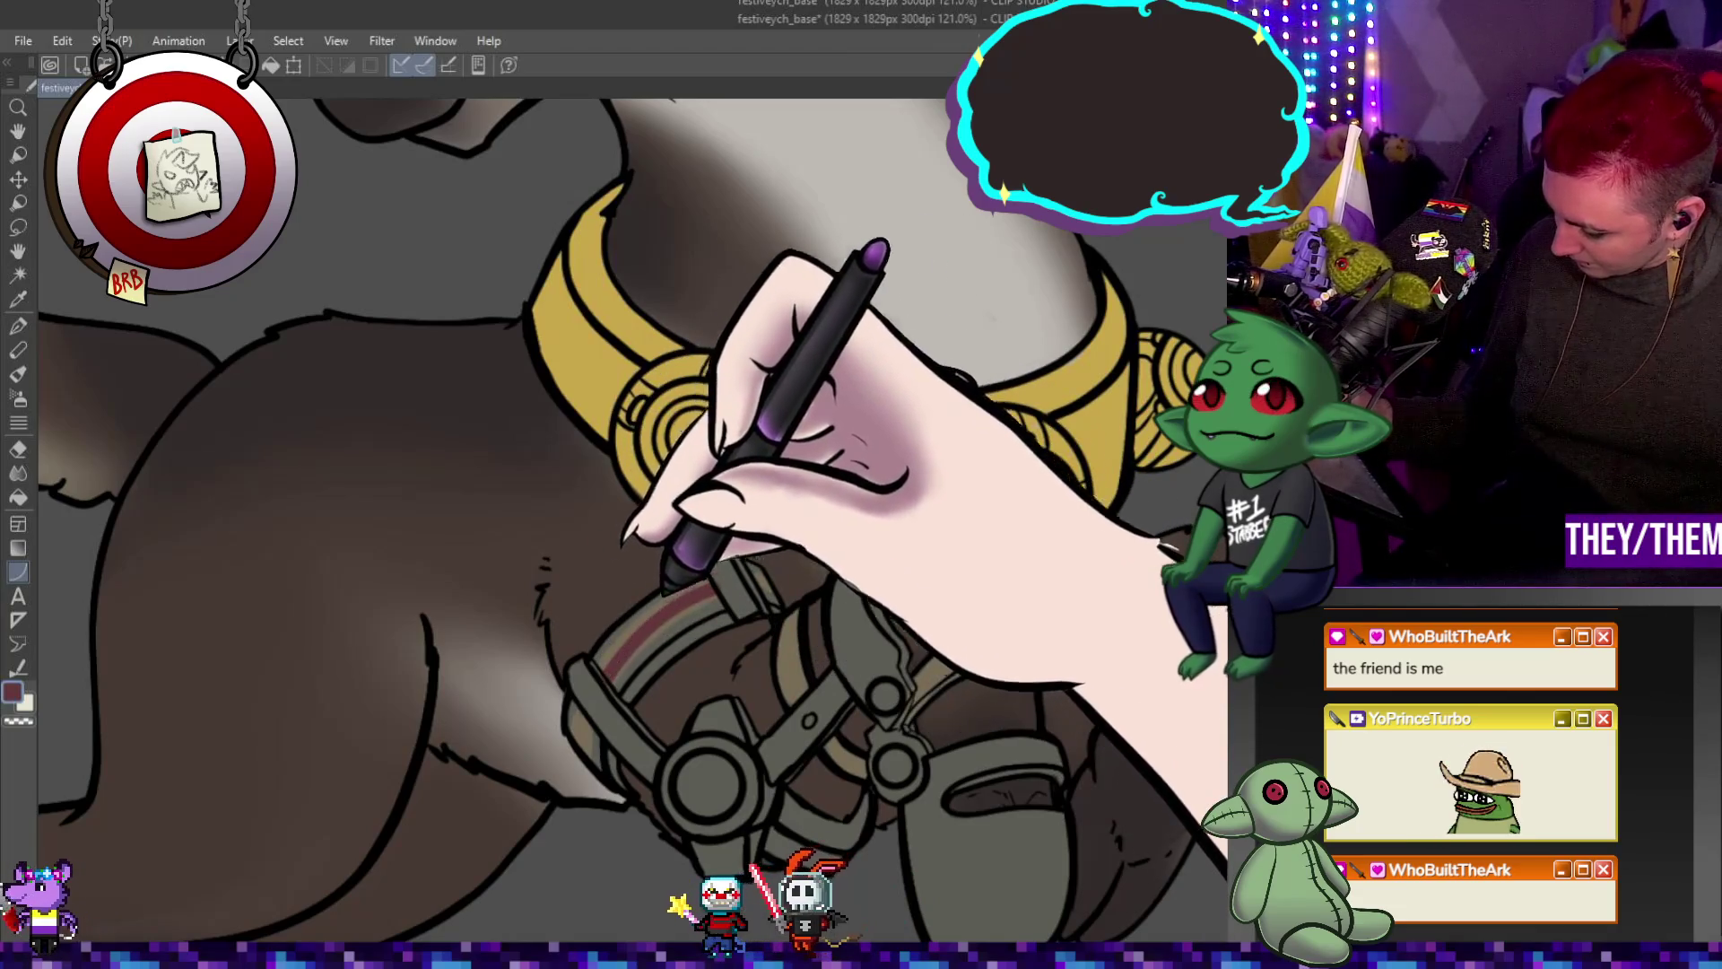
pyautogui.press('p')
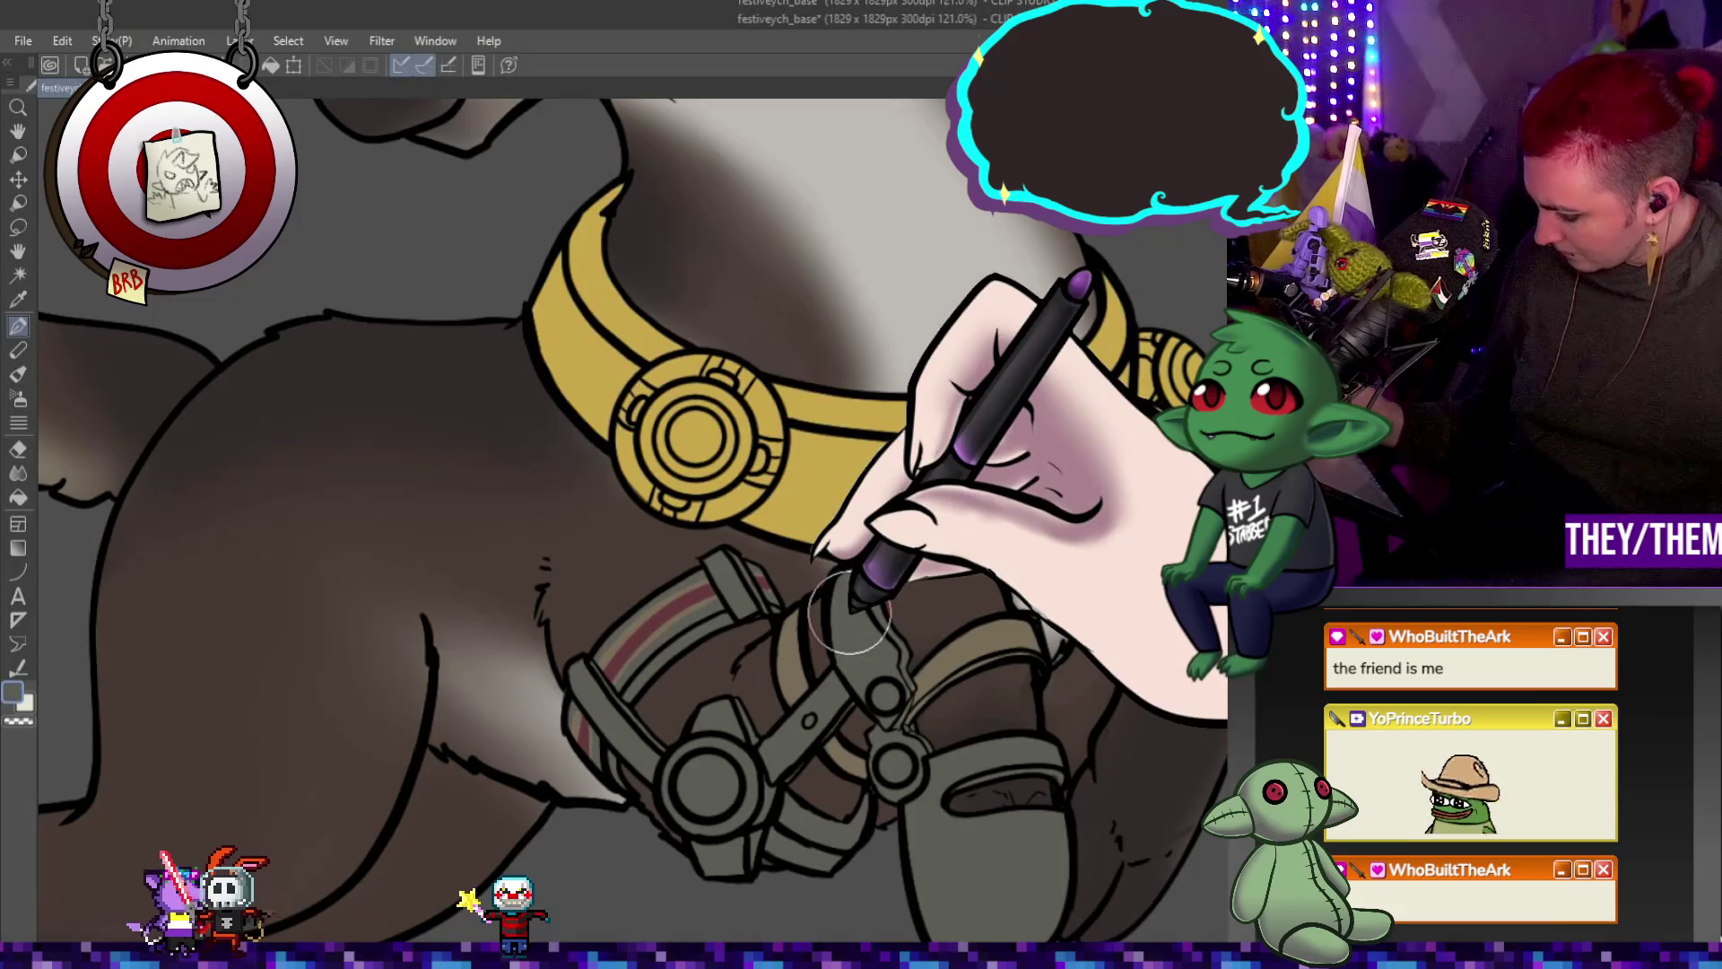
pyautogui.keyDown('alt'); pyautogui.click(792, 611); pyautogui.keyUp('alt')
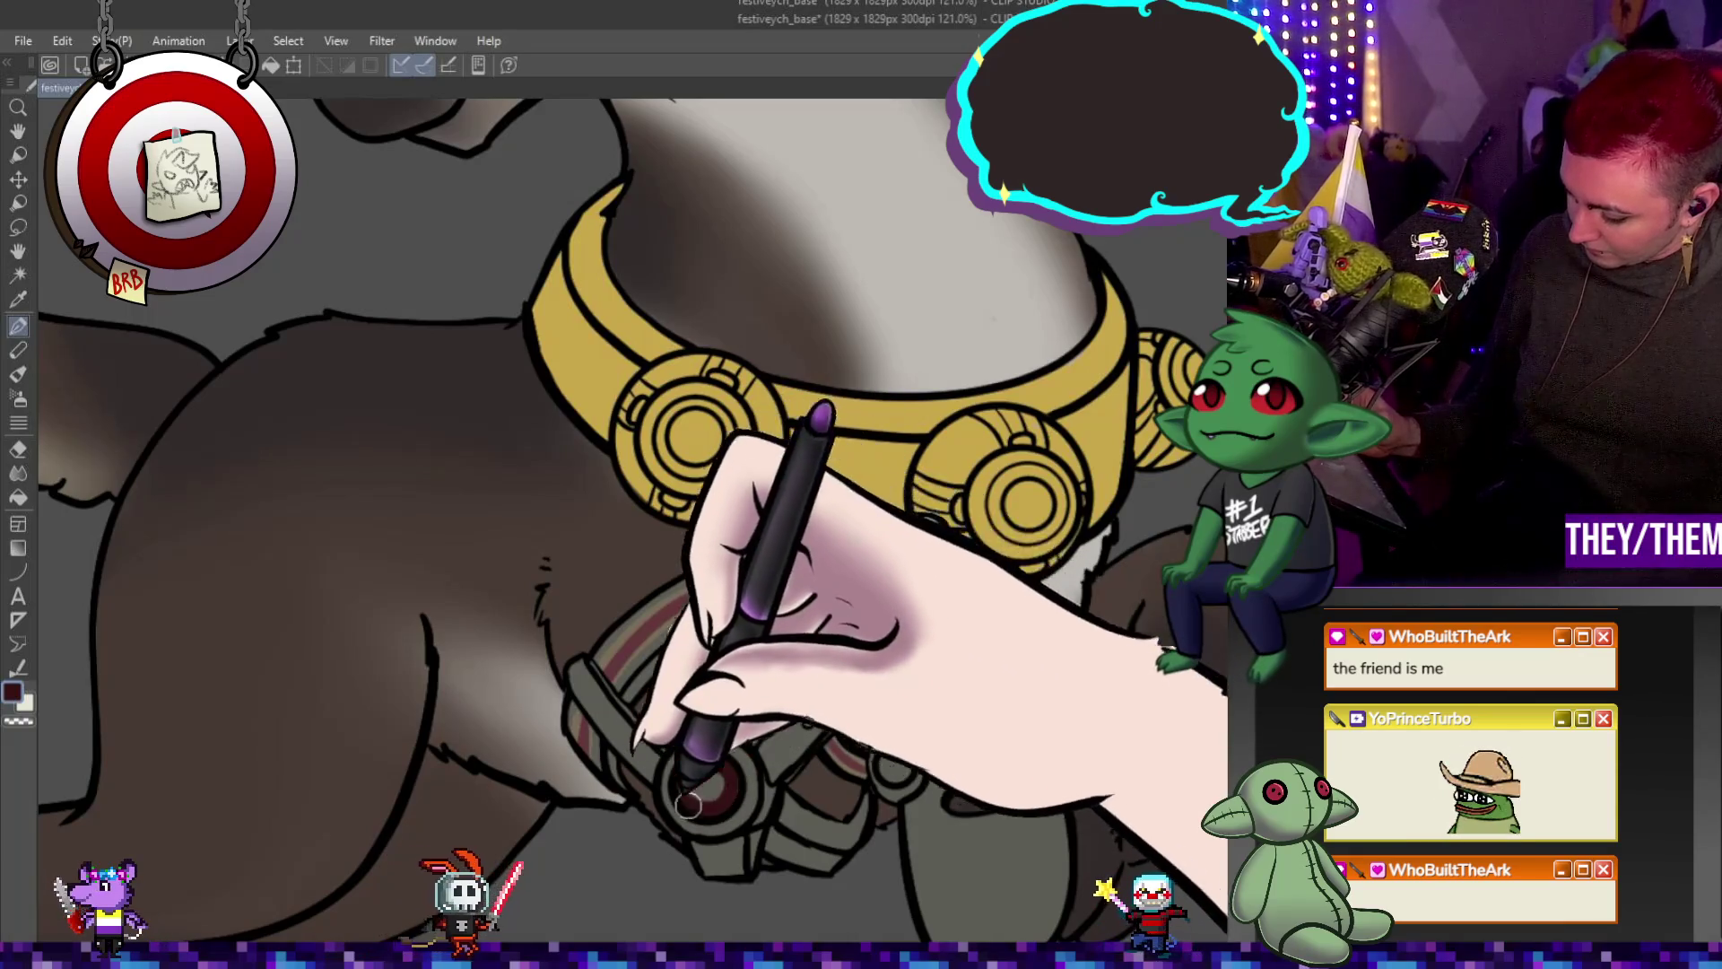
# Colour the large harness rivet and two strap bolts dark red, then refocus on the collar.
pyautogui.moveTo(730, 771); pyautogui.dragTo(725, 769)
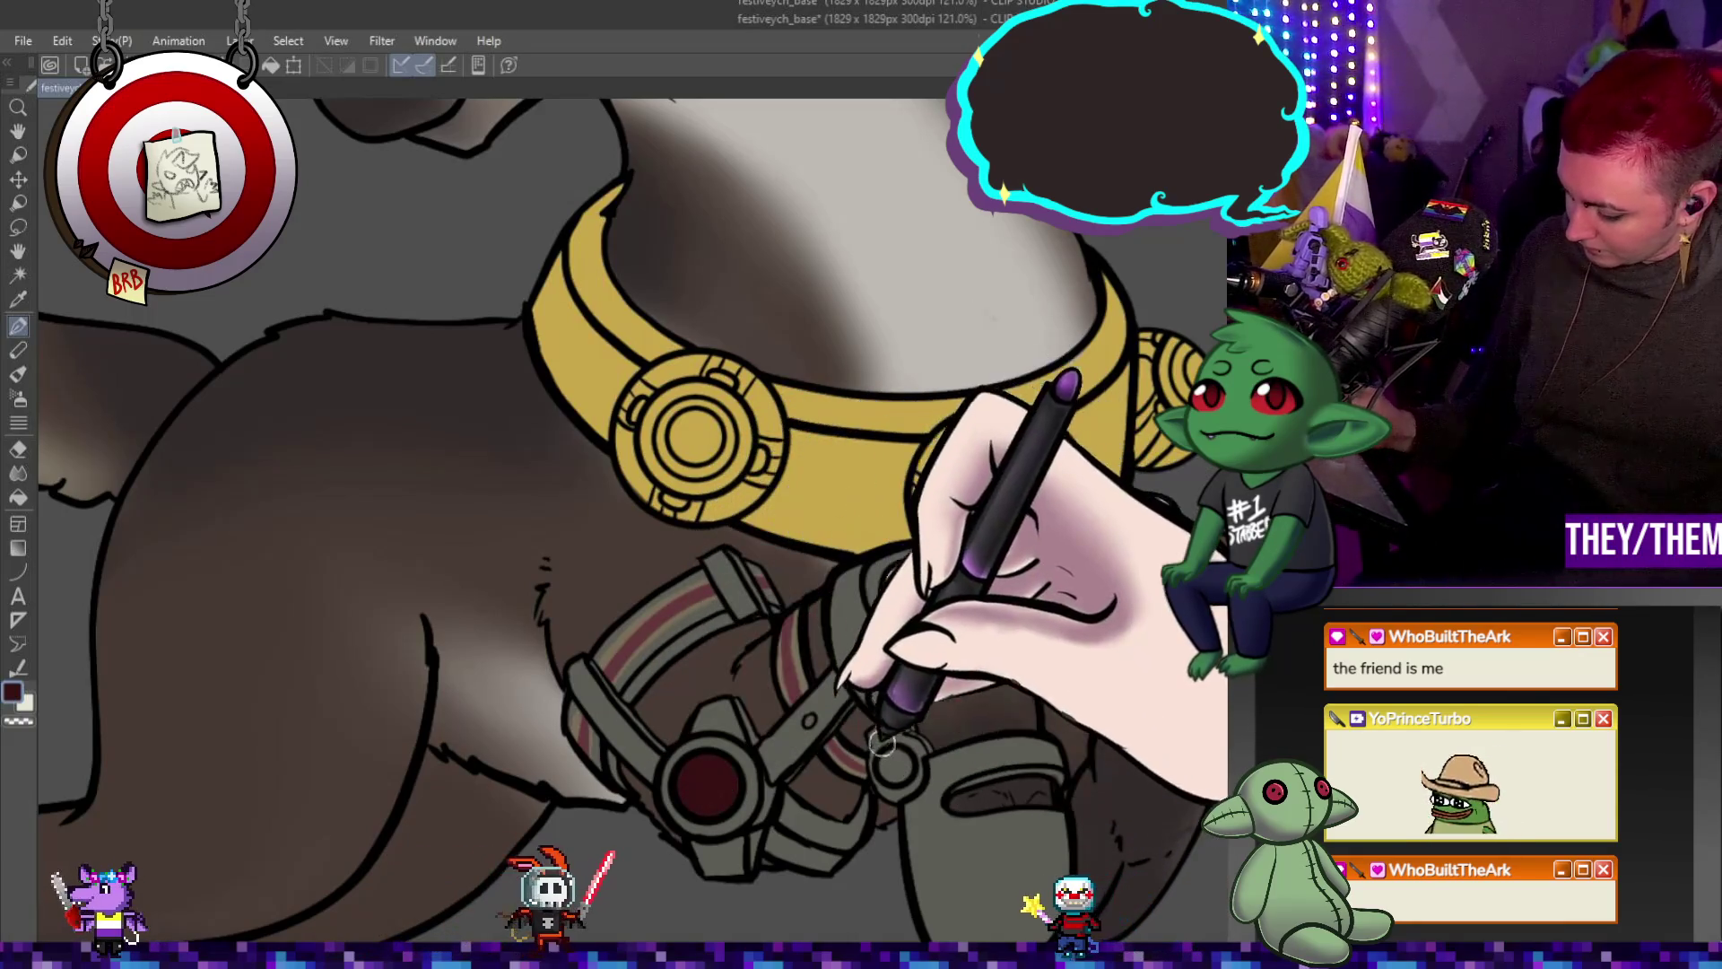
pyautogui.moveTo(889, 764); pyautogui.dragTo(897, 770)
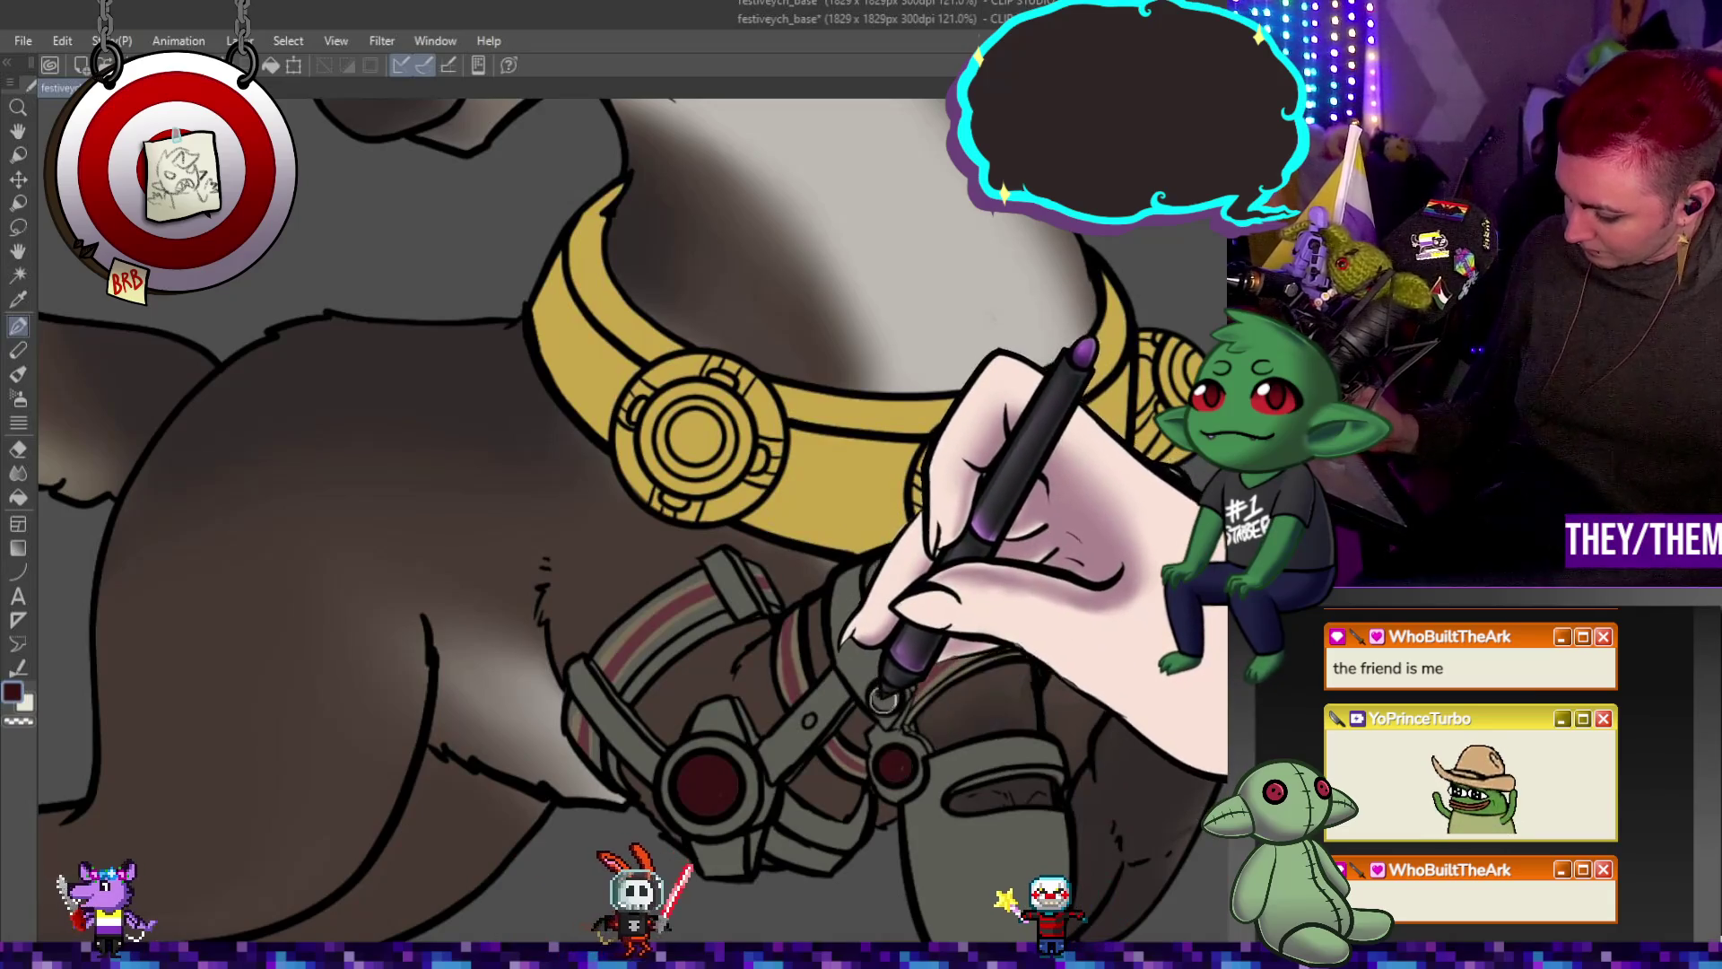
pyautogui.moveTo(889, 700); pyautogui.dragTo(892, 705)
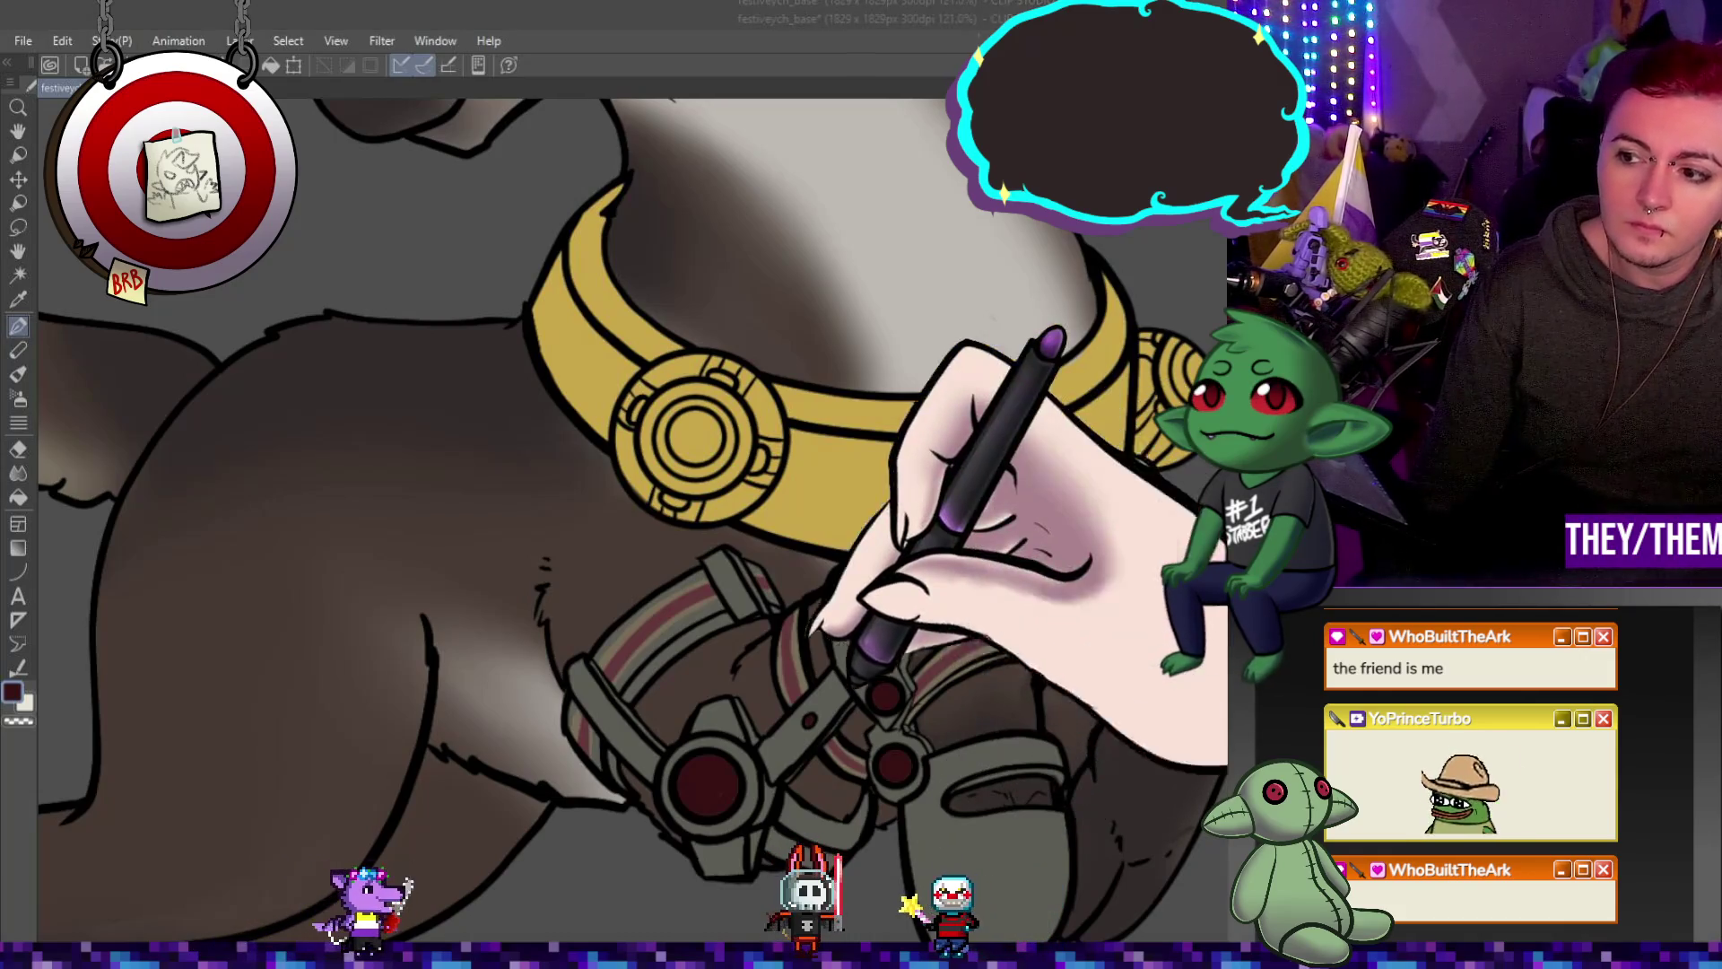
pyautogui.hotkey('ctrl', '-')
pyautogui.hotkey('ctrl', '-')
pyautogui.hotkey('ctrl', '-')
pyautogui.hotkey('ctrl', '+')
pyautogui.hotkey('ctrl', '+')
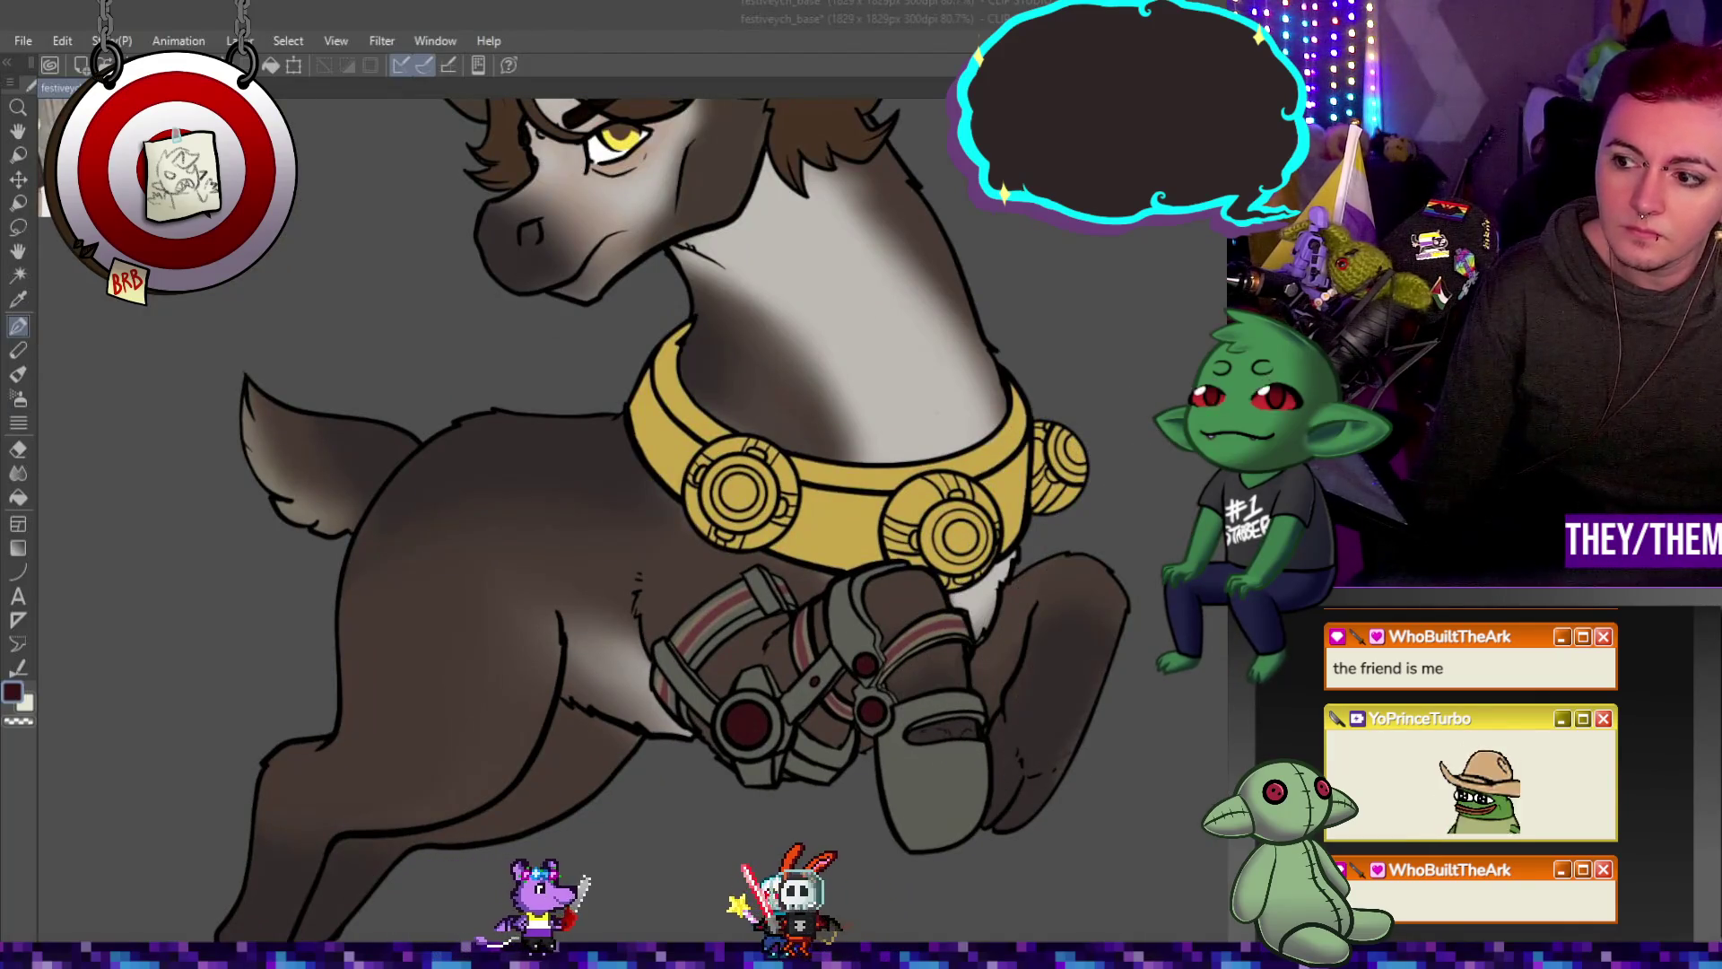
pyautogui.hotkey('ctrl', '-')
pyautogui.hotkey('ctrl', '+')
pyautogui.hotkey('ctrl', '+')
pyautogui.scroll(-1, 657, 522)
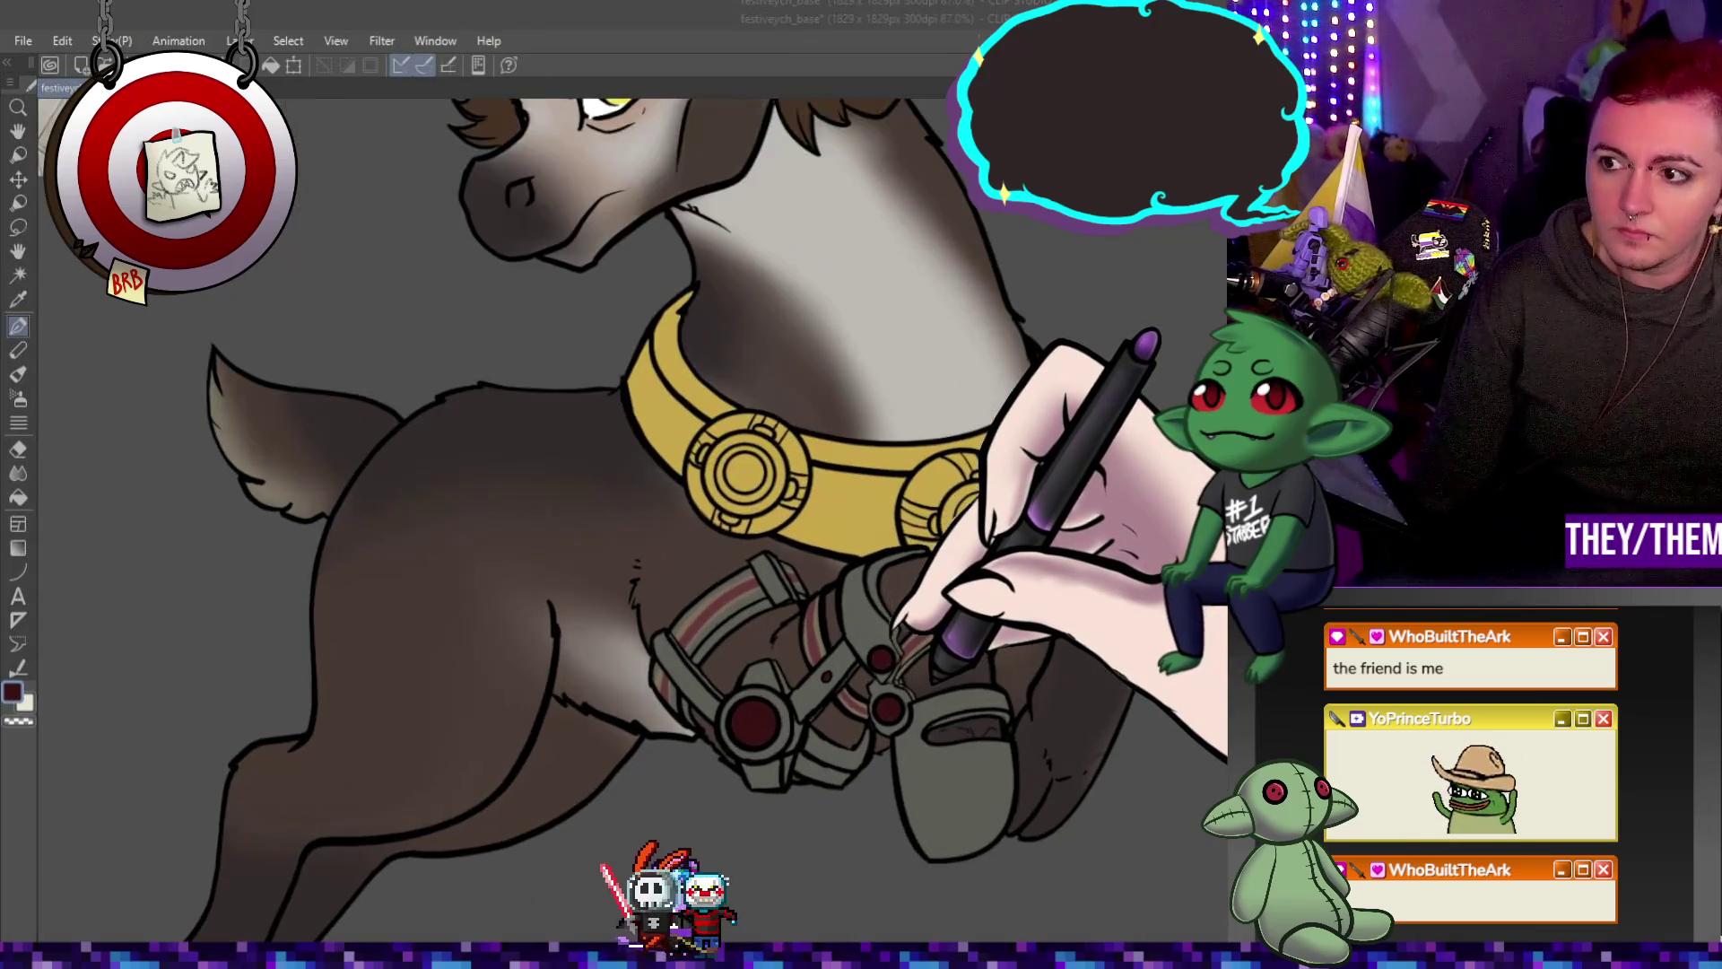
pyautogui.hotkey('ctrl', '+')
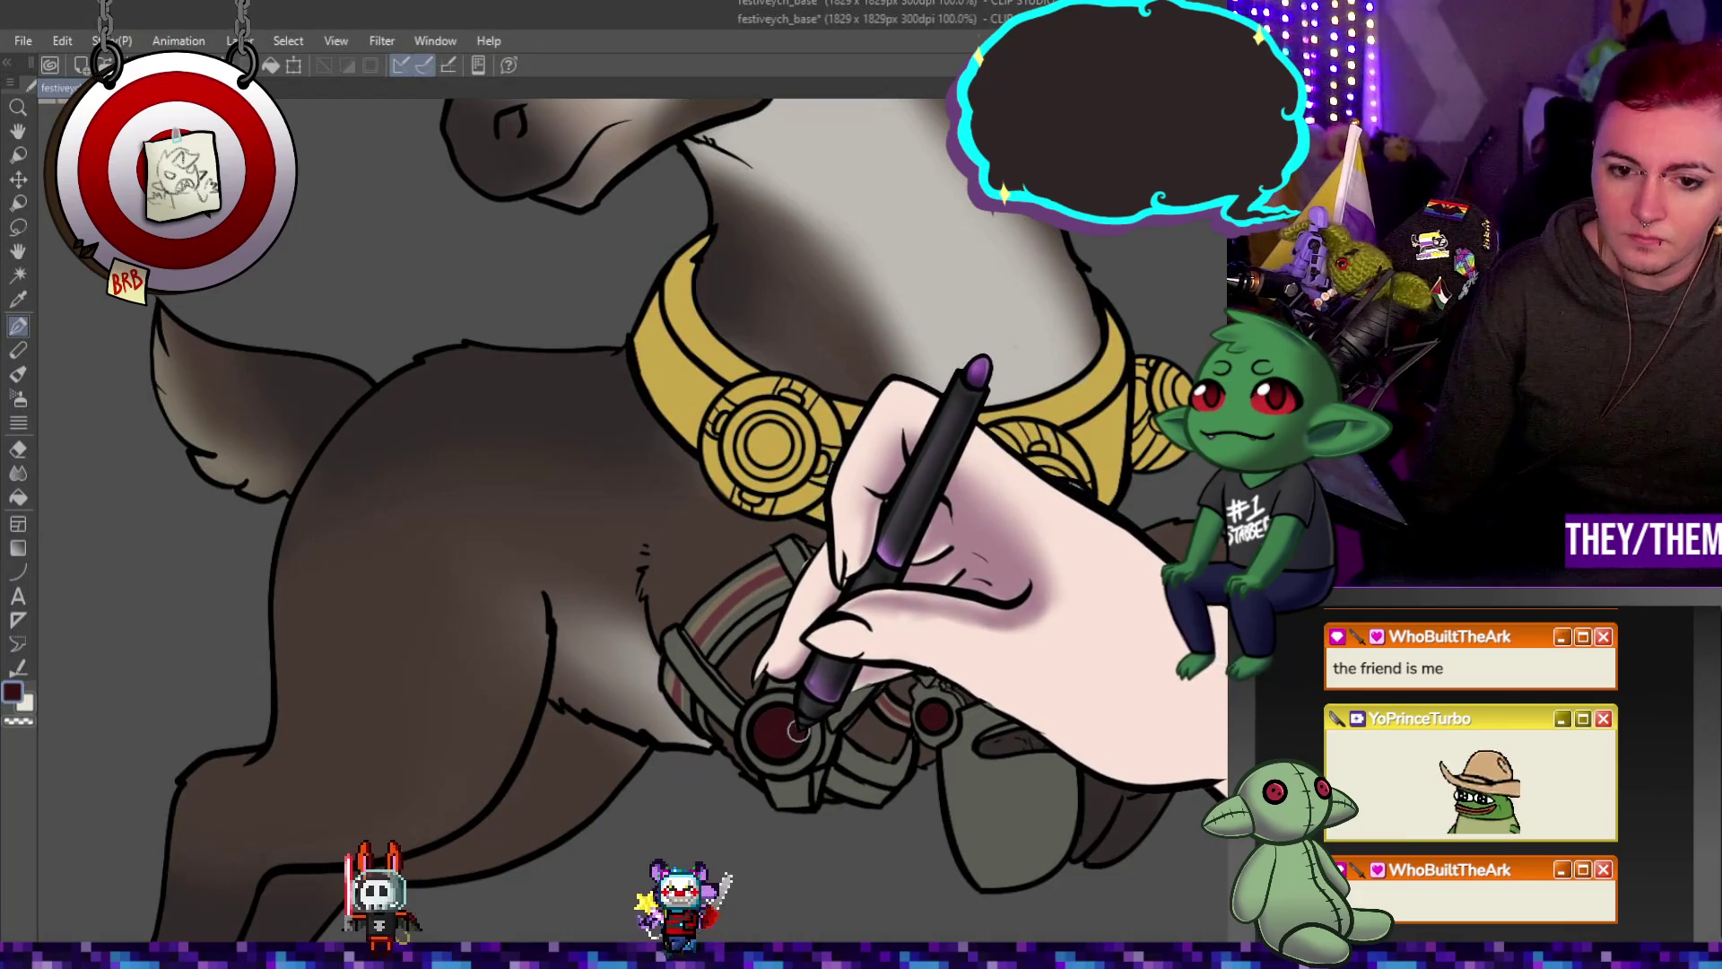
pyautogui.scroll(-1, 898, 728)
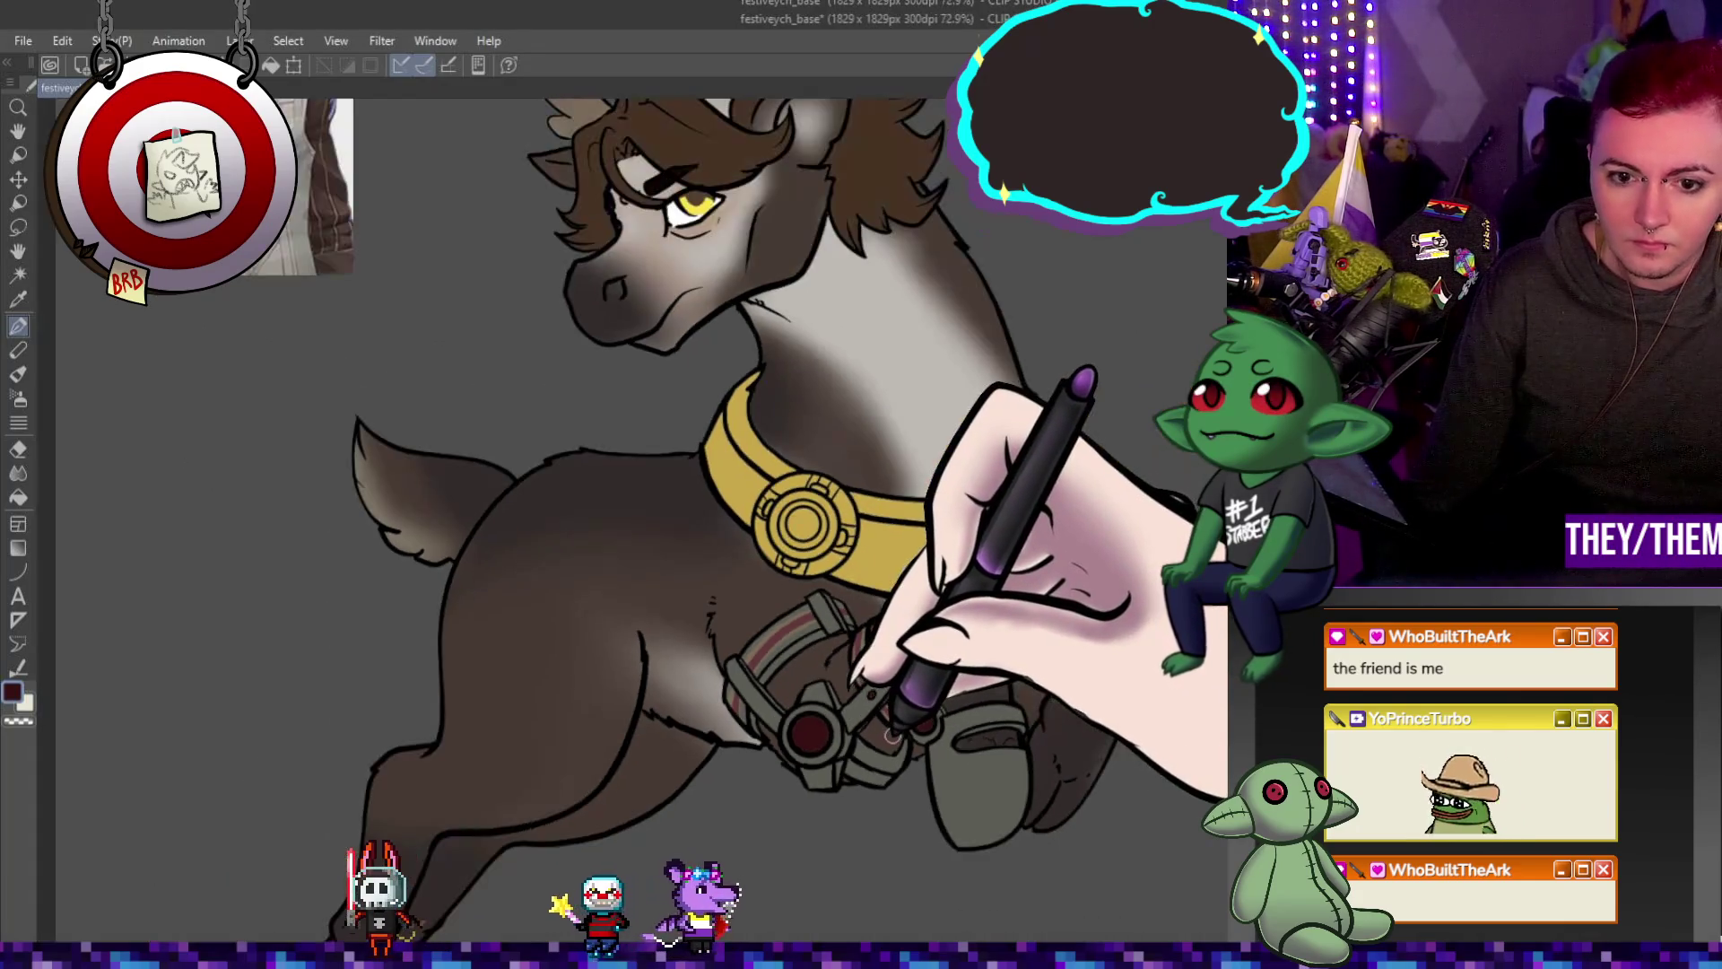
pyautogui.scroll(-1, 895, 730)
pyautogui.scroll(1, 888, 727)
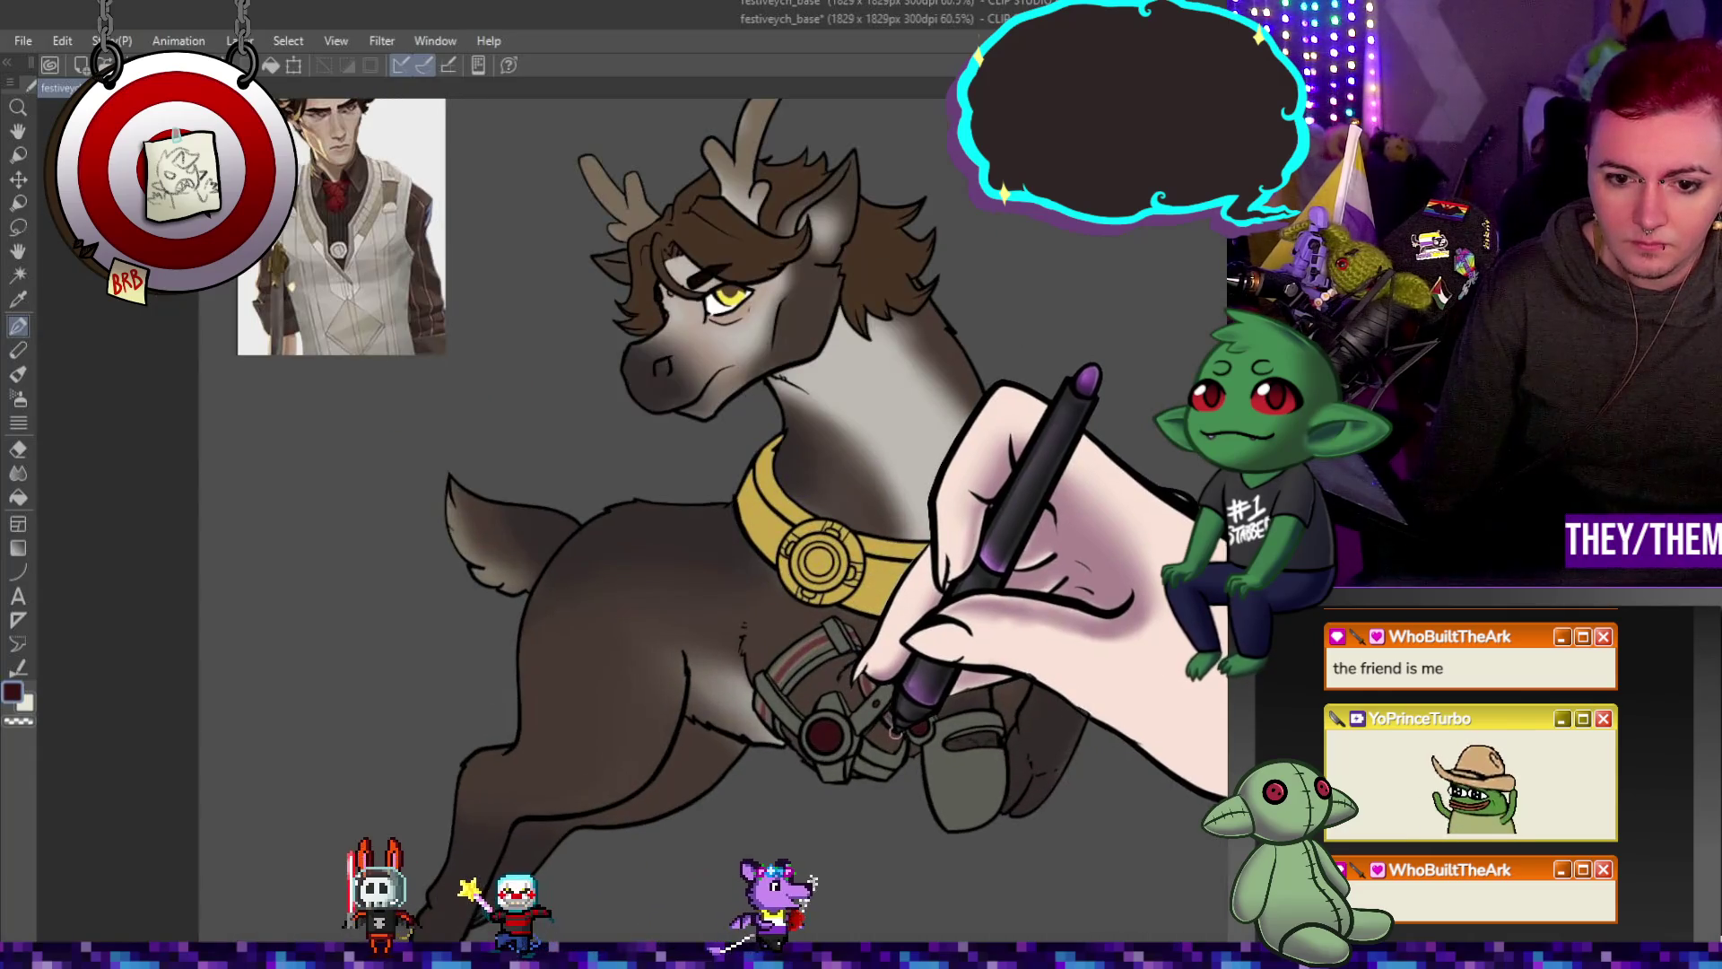
pyautogui.scroll(1, 862, 747)
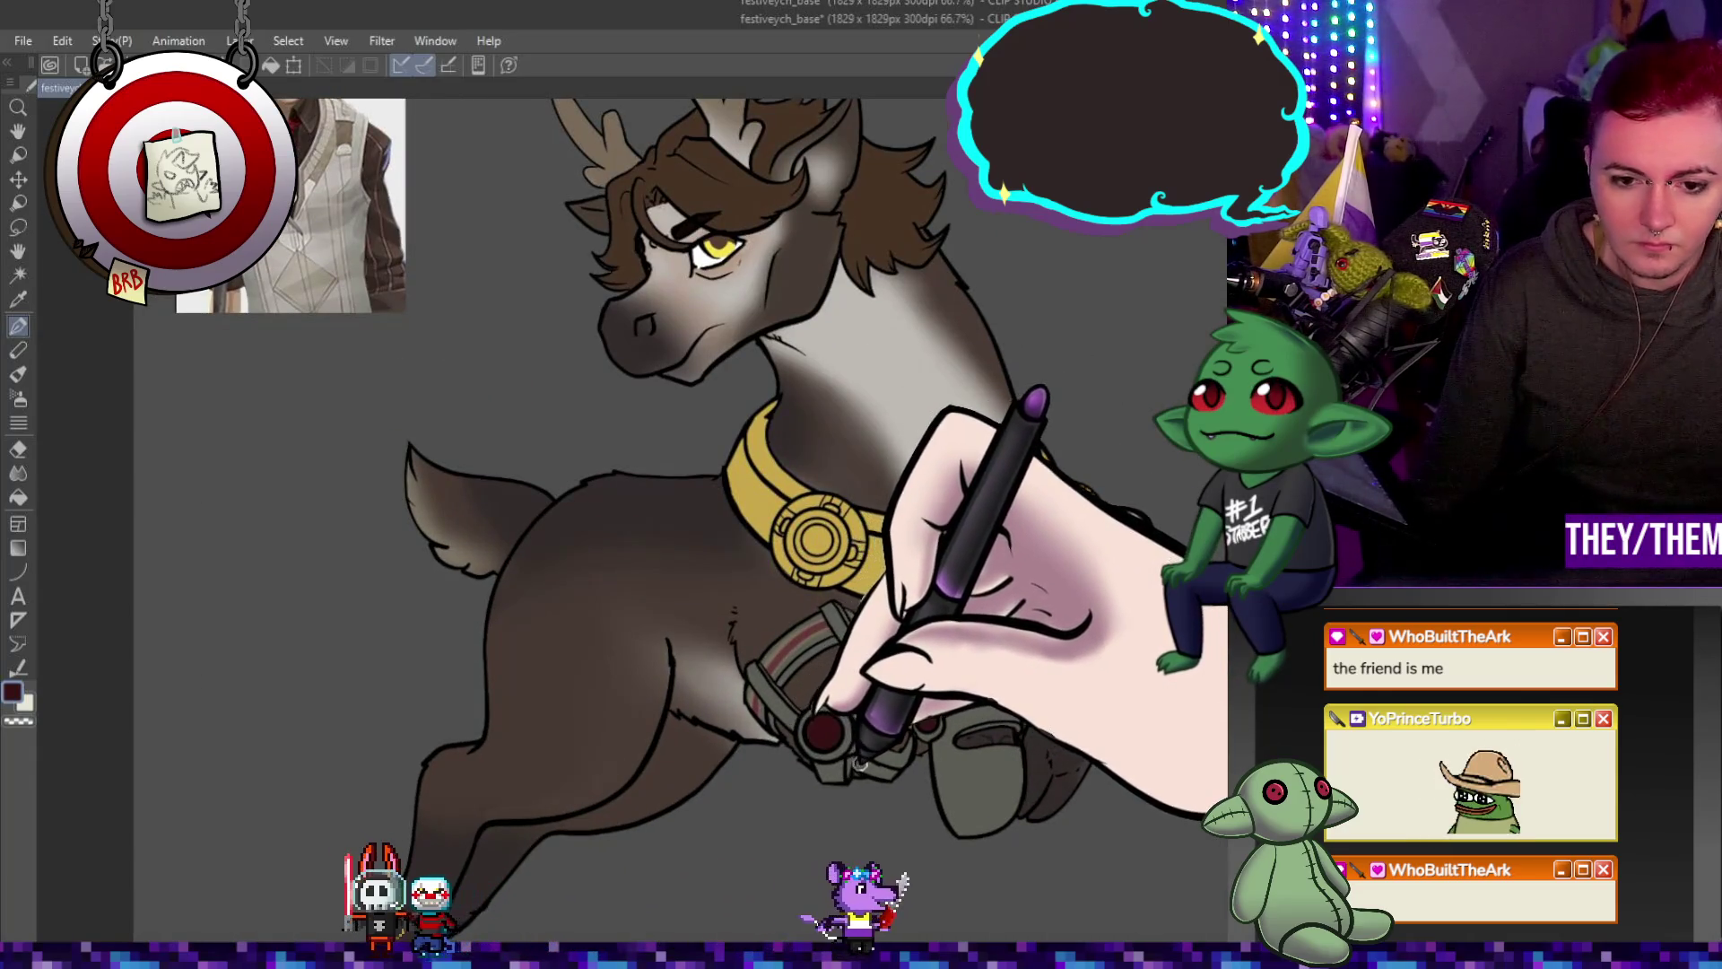
pyautogui.scroll(-1, 849, 768)
pyautogui.scroll(-1, 928, 768)
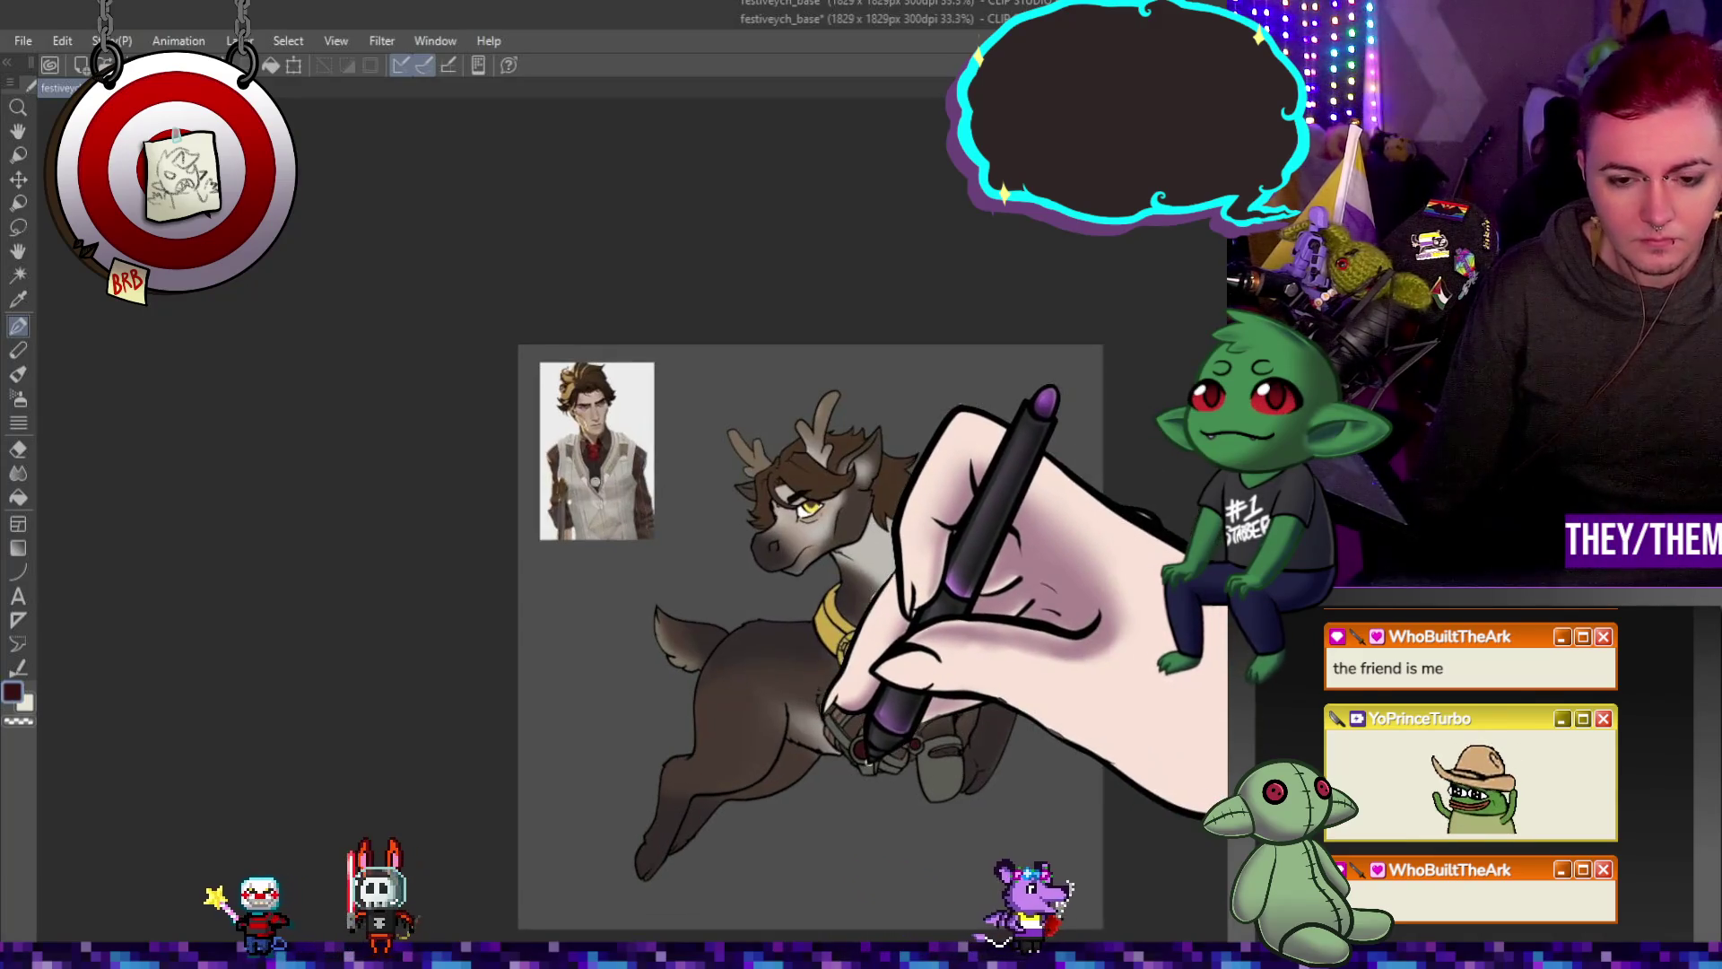
pyautogui.scroll(1, 969, 720)
pyautogui.scroll(1, 969, 720)
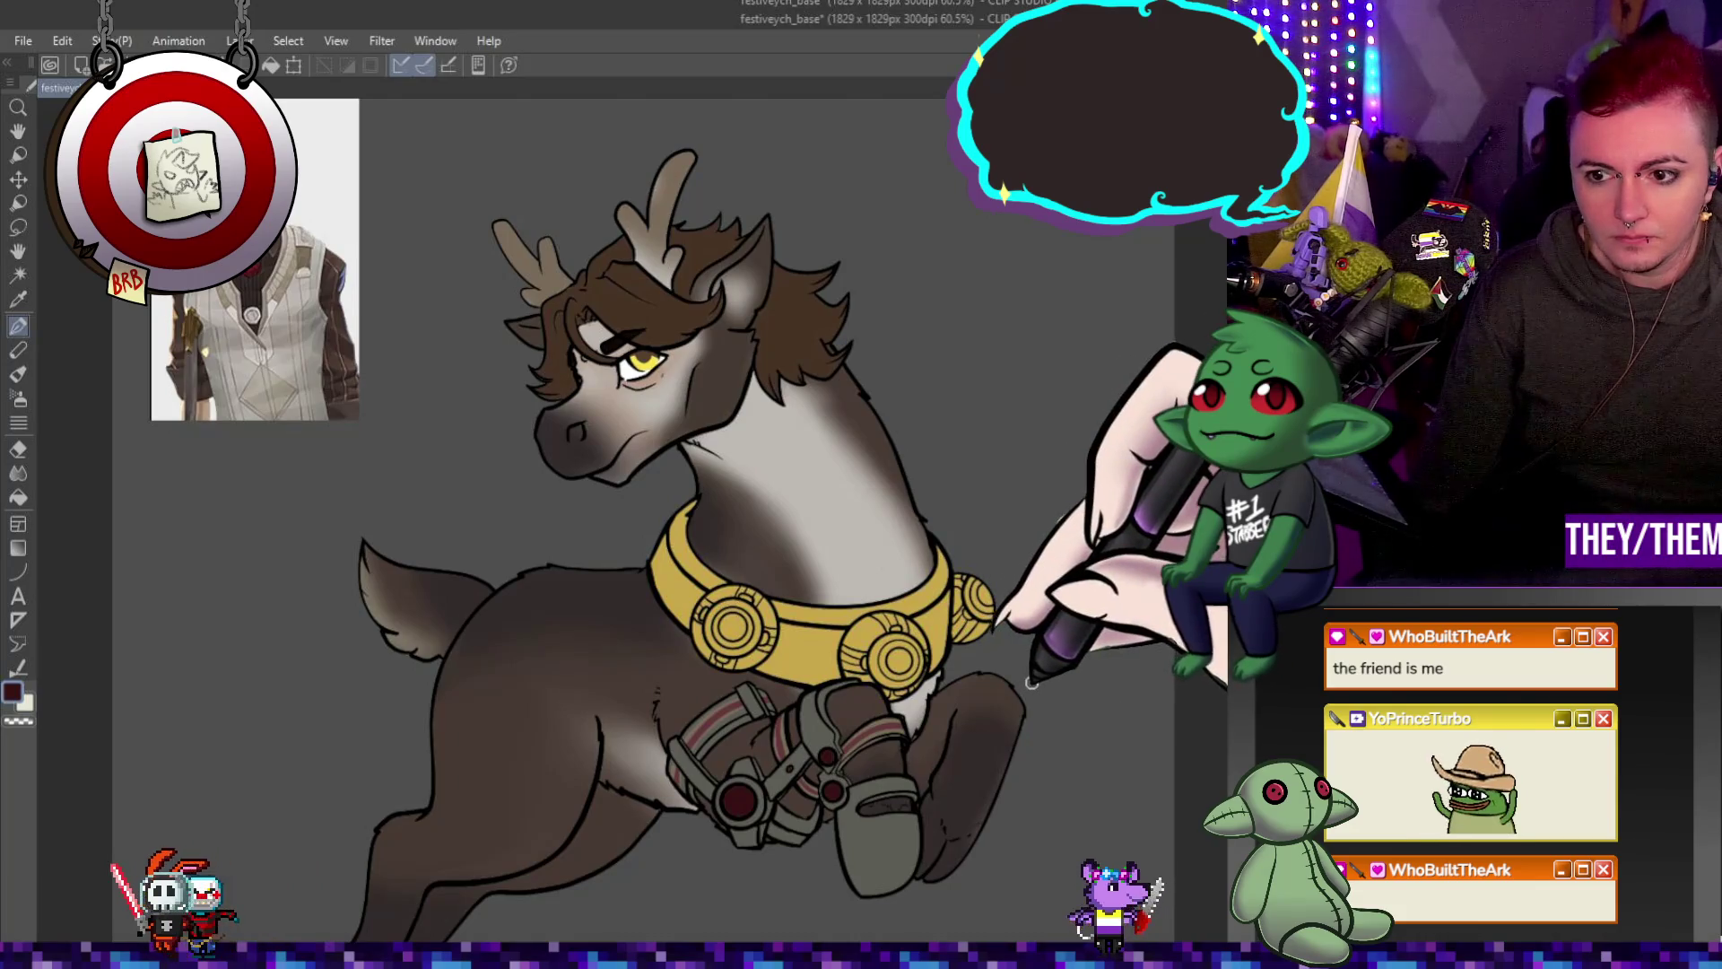
pyautogui.scroll(2, 1007, 688)
pyautogui.scroll(2, 808, 646)
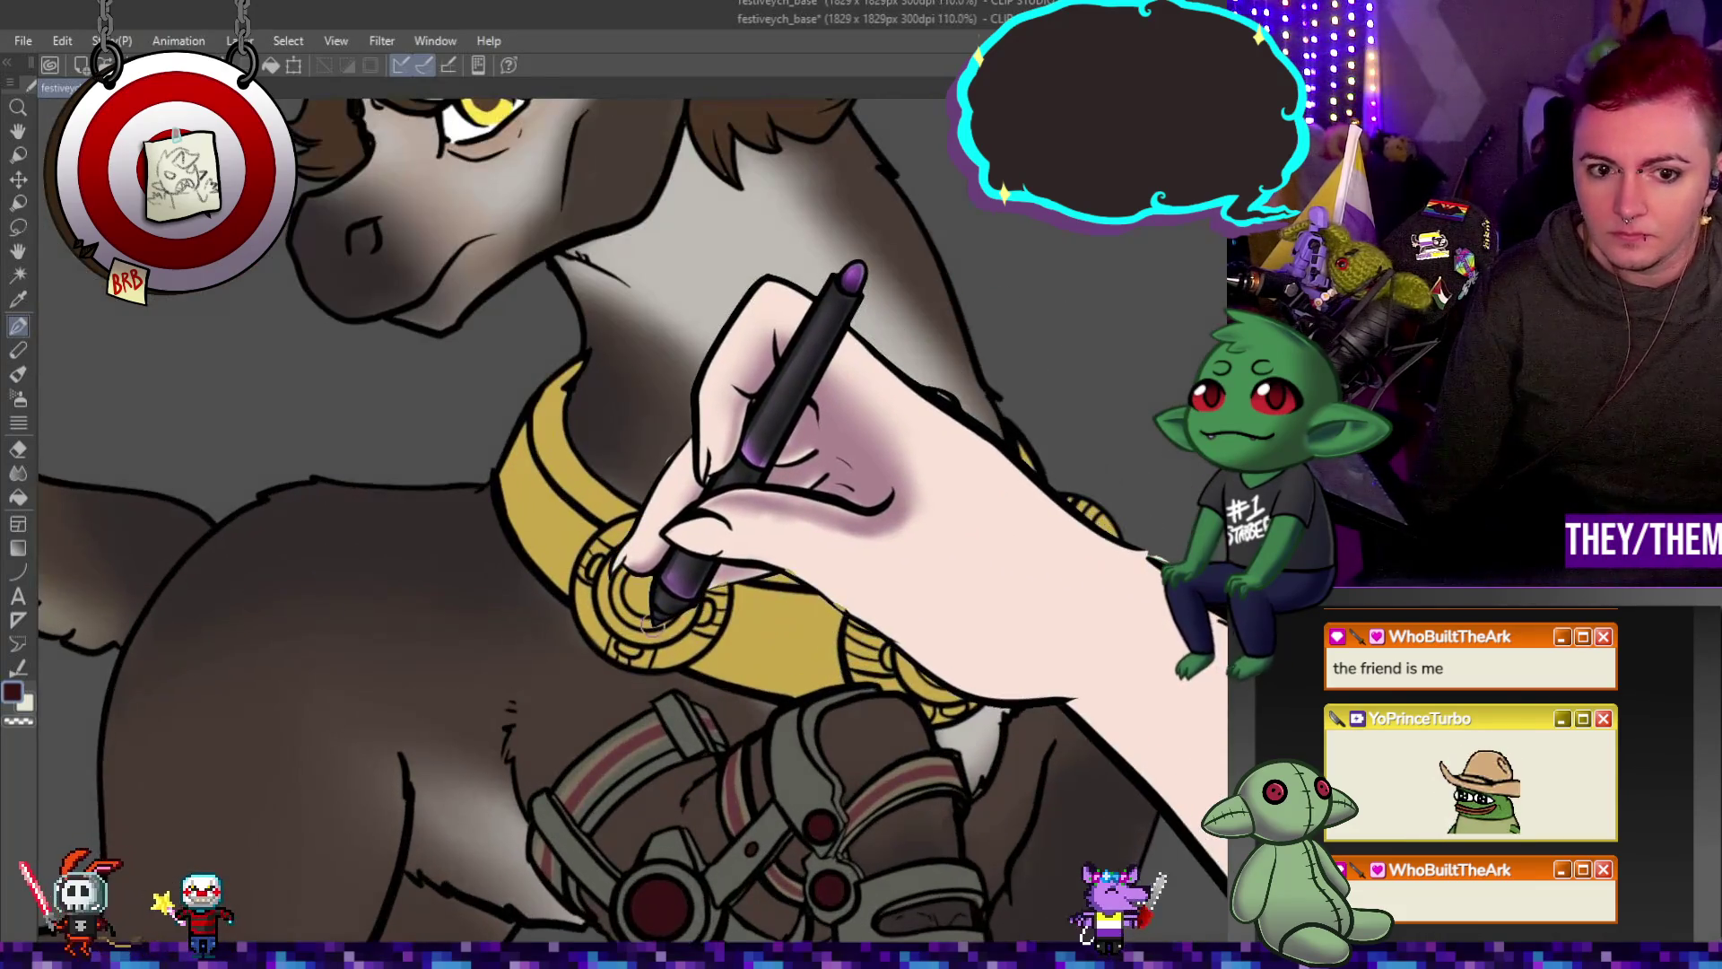
pyautogui.scroll(1, 673, 607)
pyautogui.scroll(2, 654, 591)
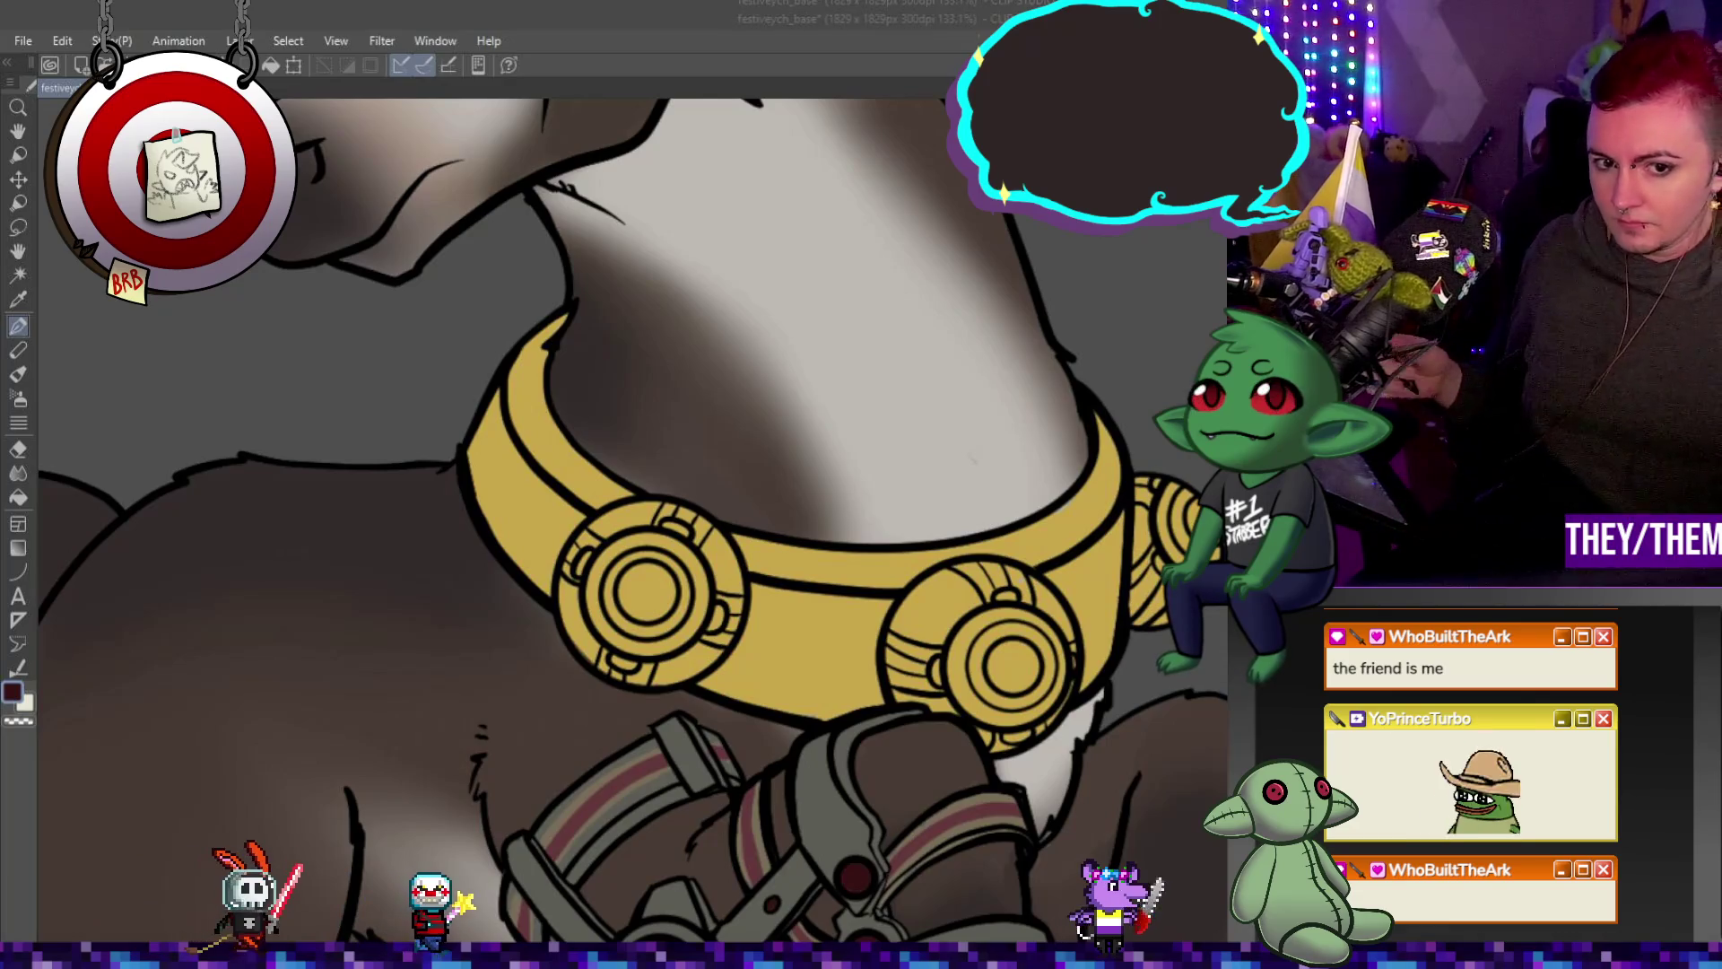
# Switch to the light cream colour for the left medallion's outer ring, then swap to black.
pyautogui.press('c')
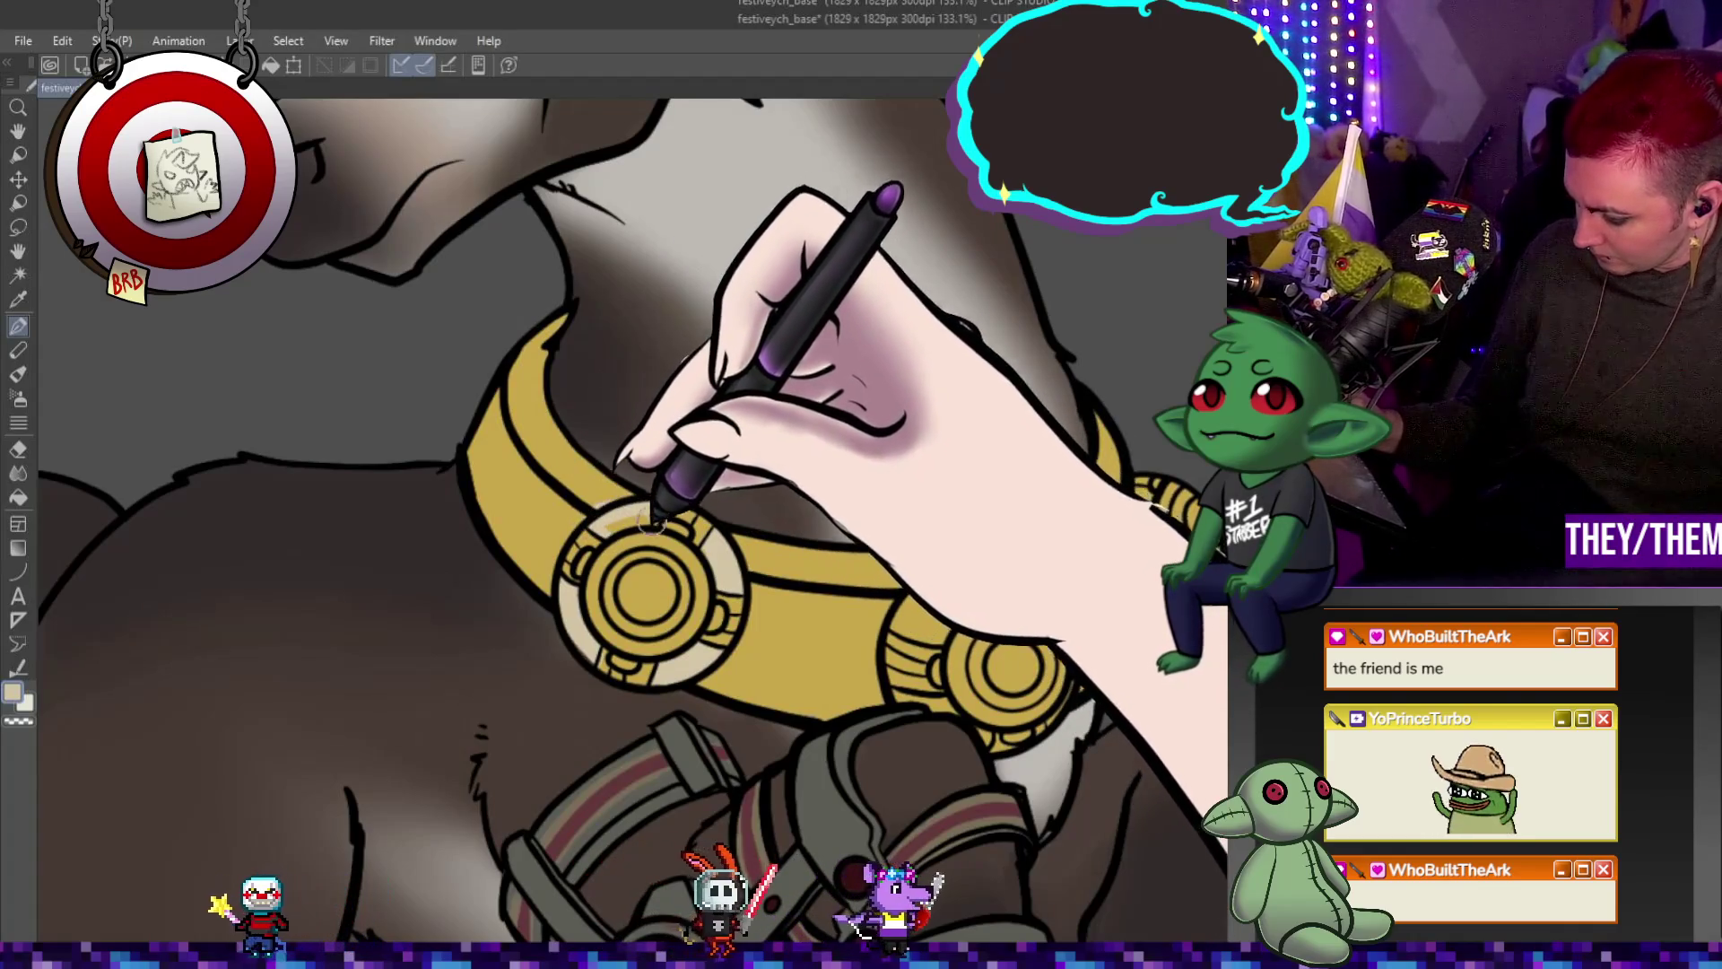
pyautogui.press('x')
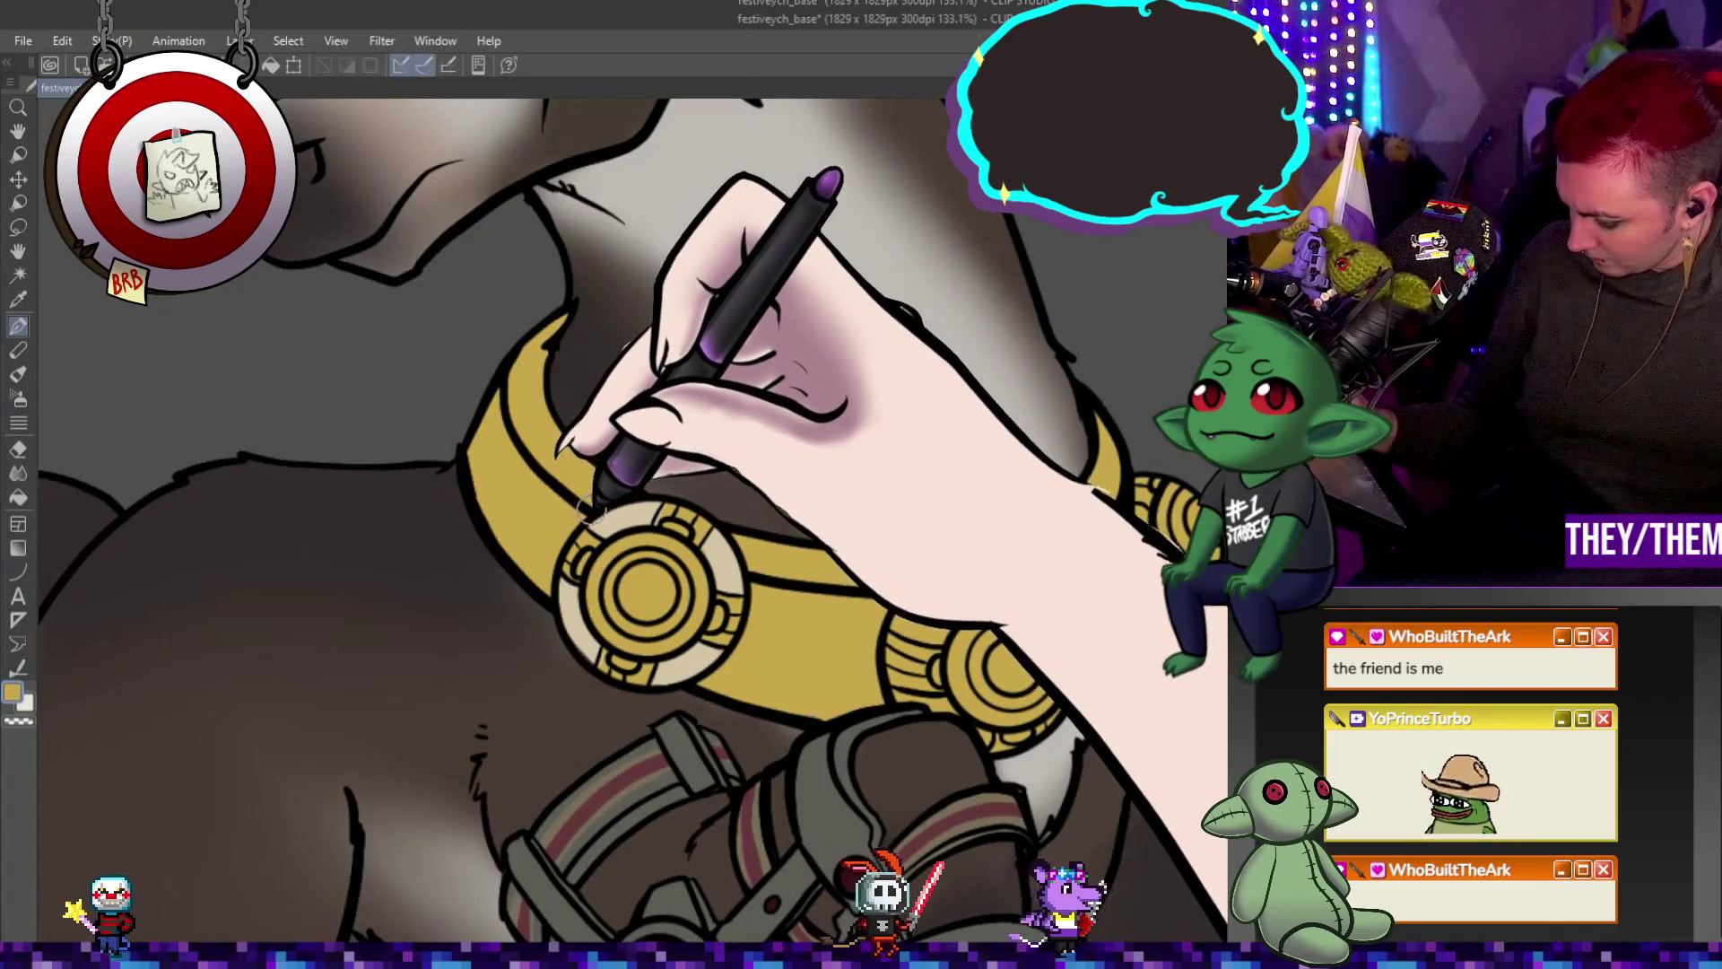
# Swap back to the light gold colour before painting the left medallion's blue ring.
pyautogui.press('x')
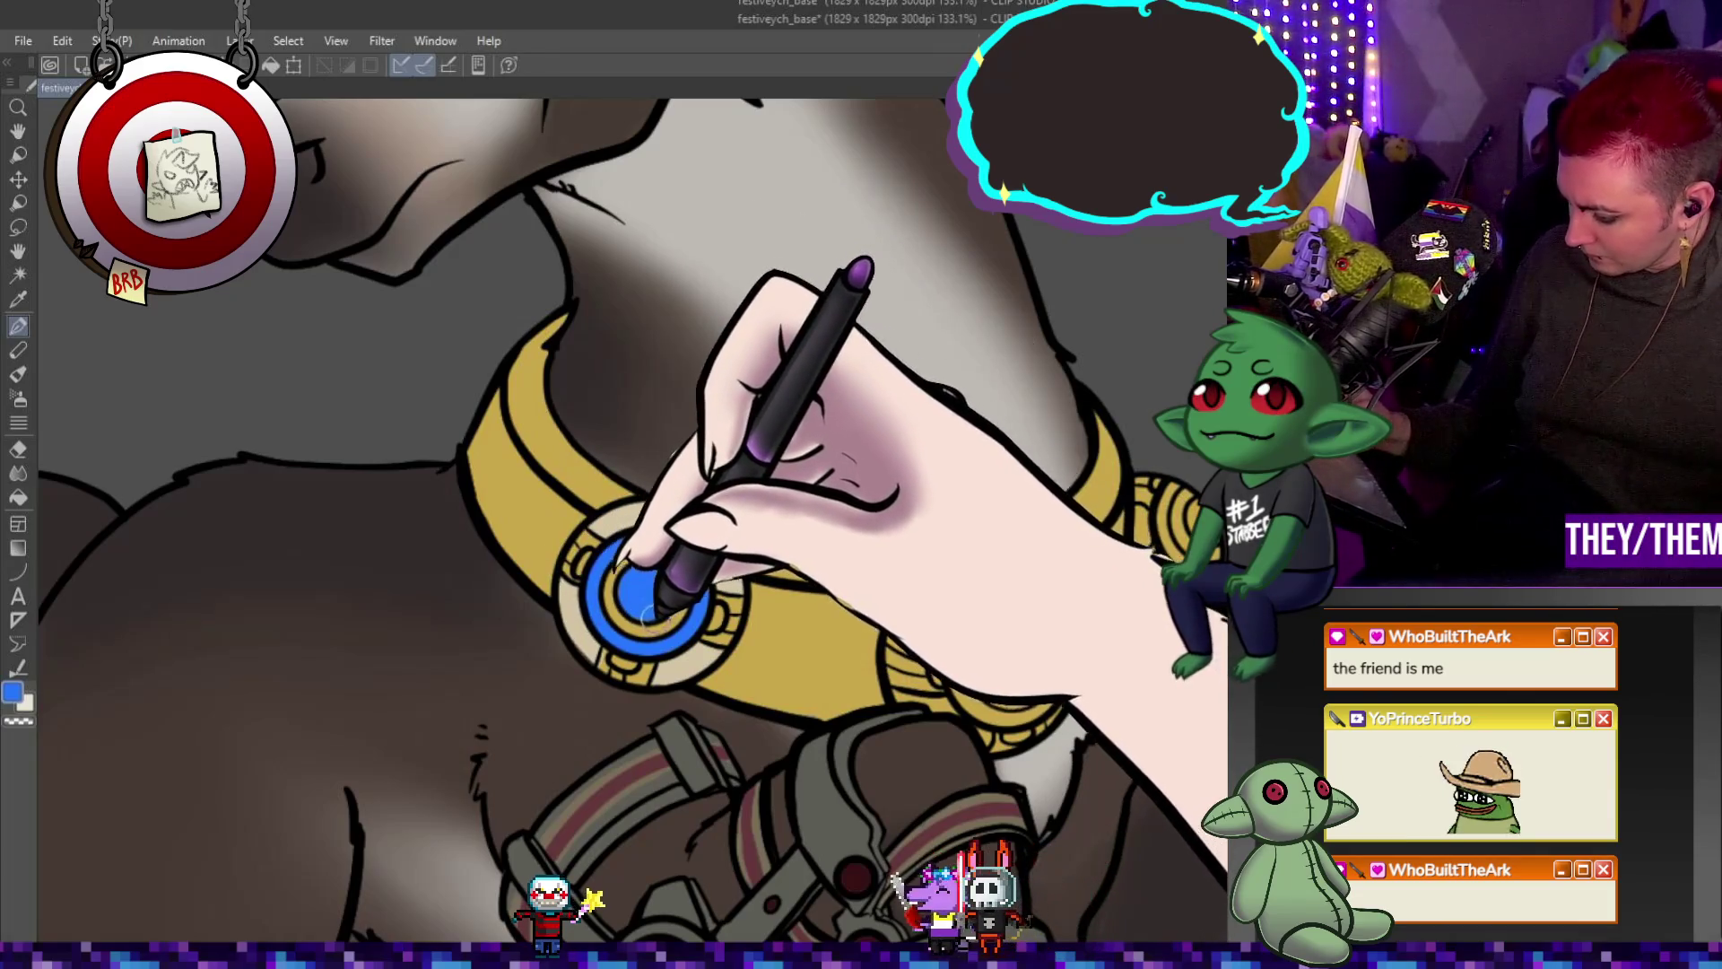
pyautogui.scroll(-3, 696, 606)
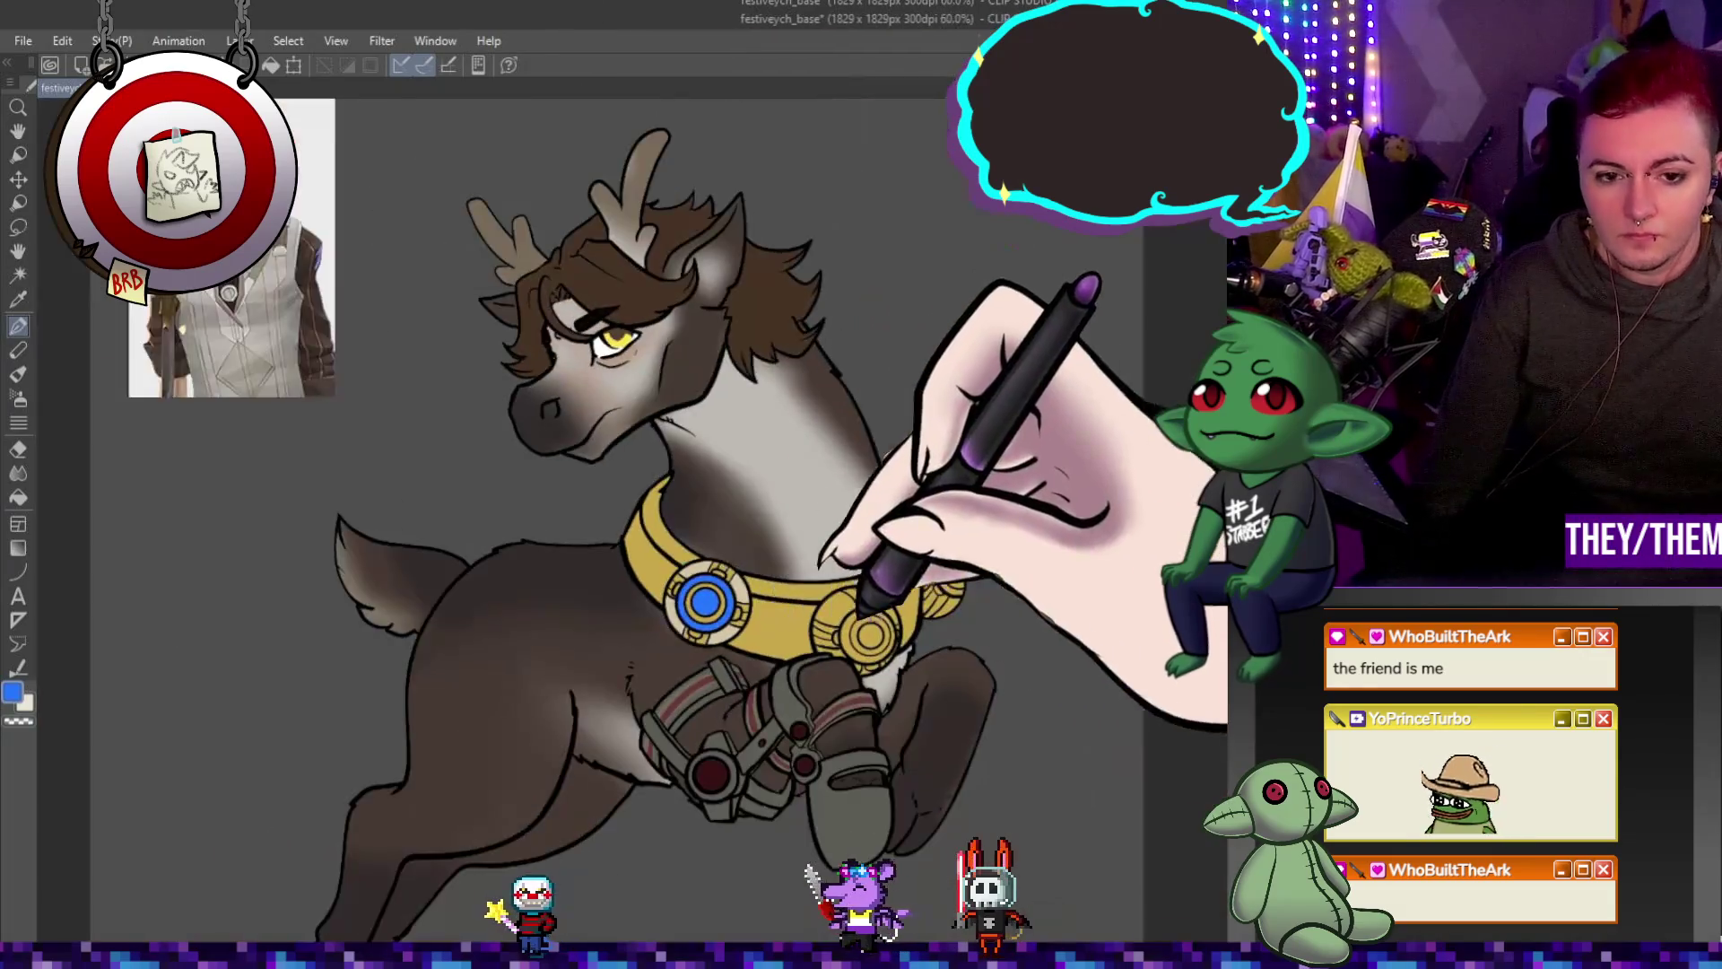
pyautogui.scroll(-3, 695, 605)
pyautogui.scroll(3, 909, 636)
pyautogui.scroll(2, 907, 636)
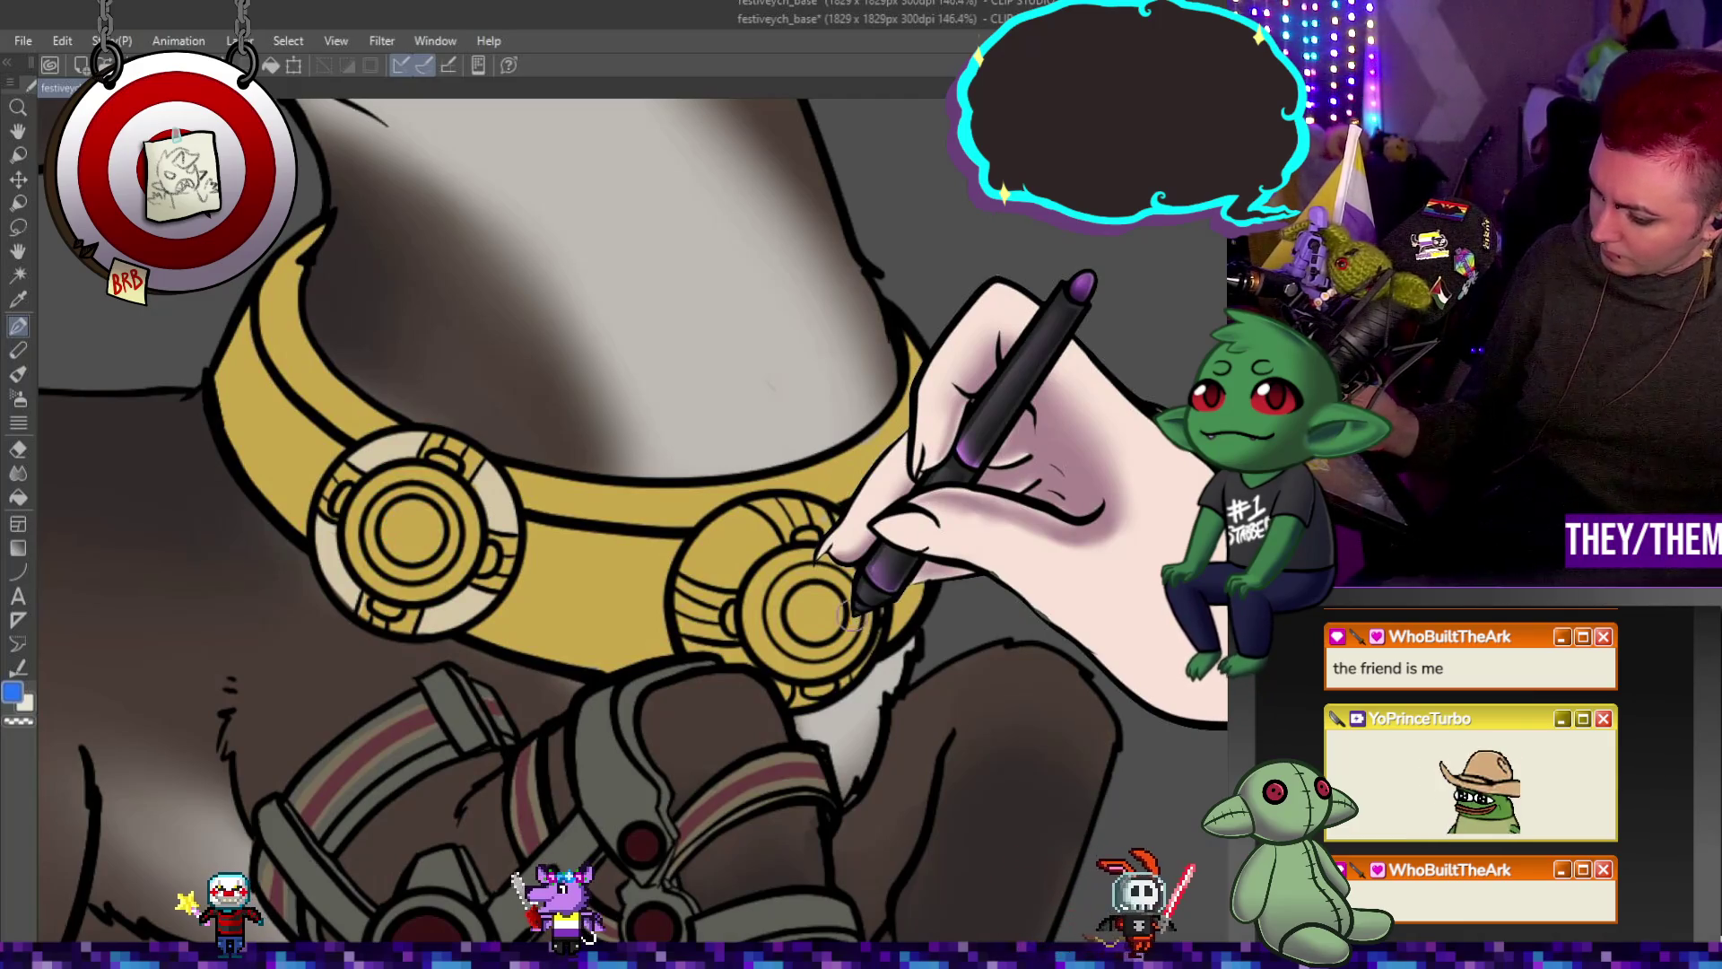
# Paint blue rings inside the middle and right medallions and reselect the Pen tool.
pyautogui.moveTo(451, 583)
pyautogui.mouseDown()
pyautogui.moveTo(421, 469)
pyautogui.moveTo(404, 592)
pyautogui.mouseUp()
pyautogui.moveTo(871, 603)
pyautogui.mouseDown()
pyautogui.moveTo(818, 573)
pyautogui.moveTo(767, 577)
pyautogui.moveTo(807, 615)
pyautogui.mouseUp()
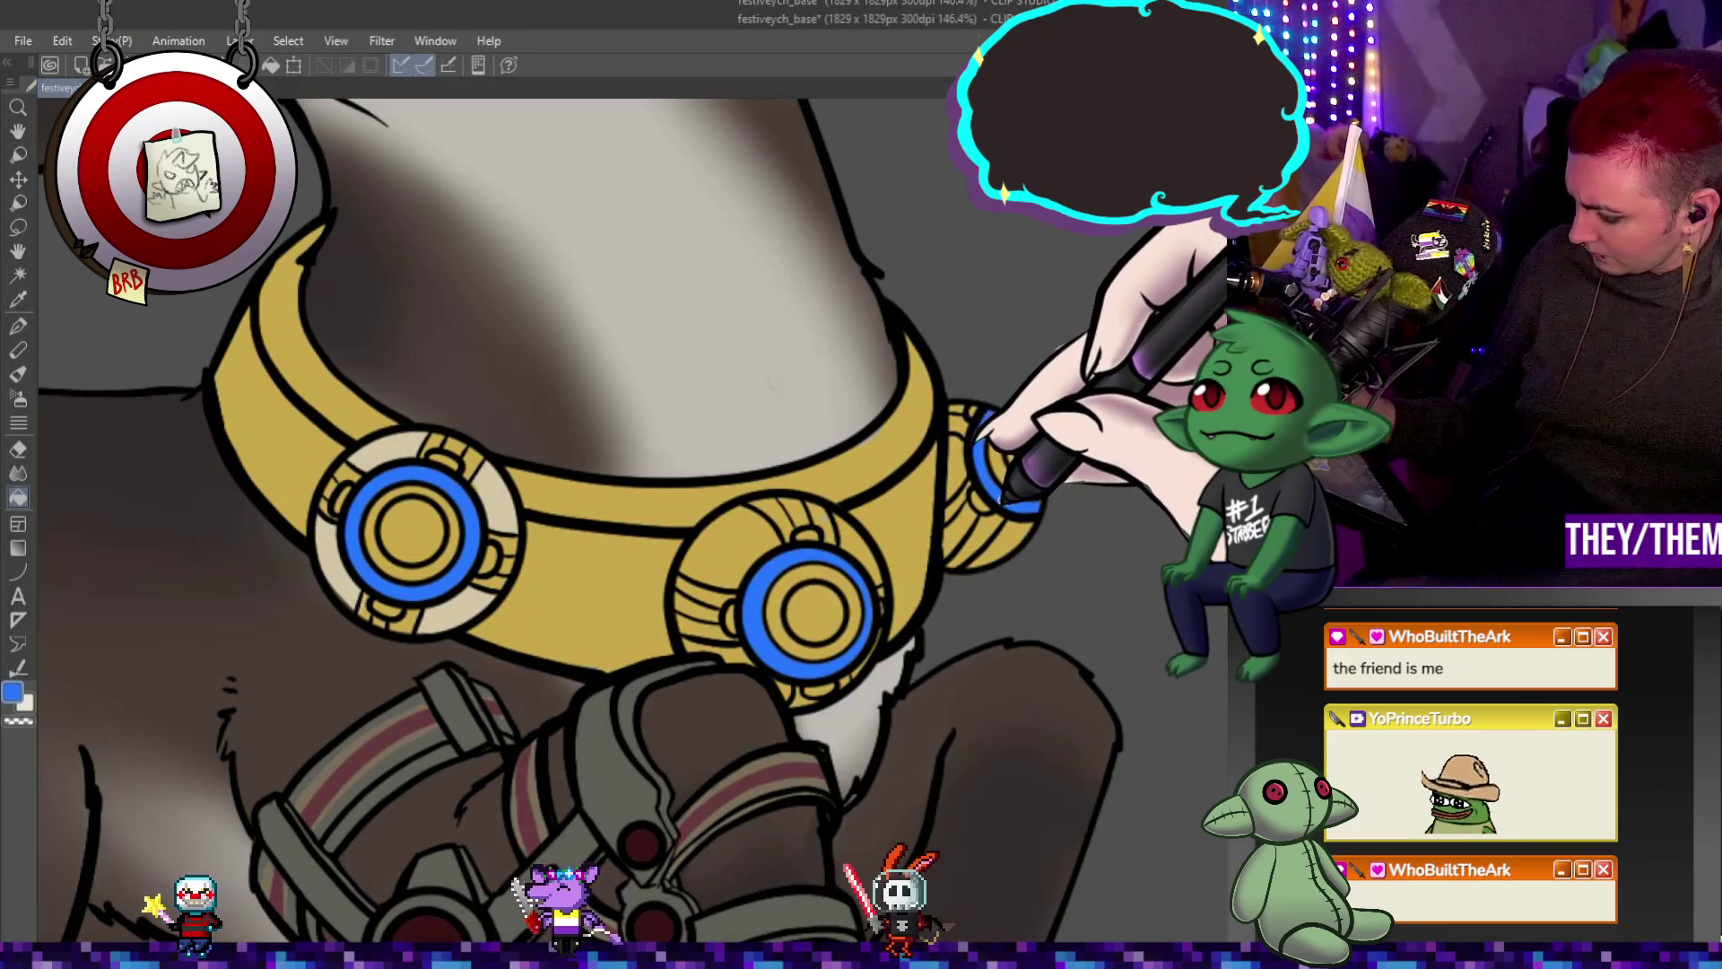
pyautogui.click(21, 327)
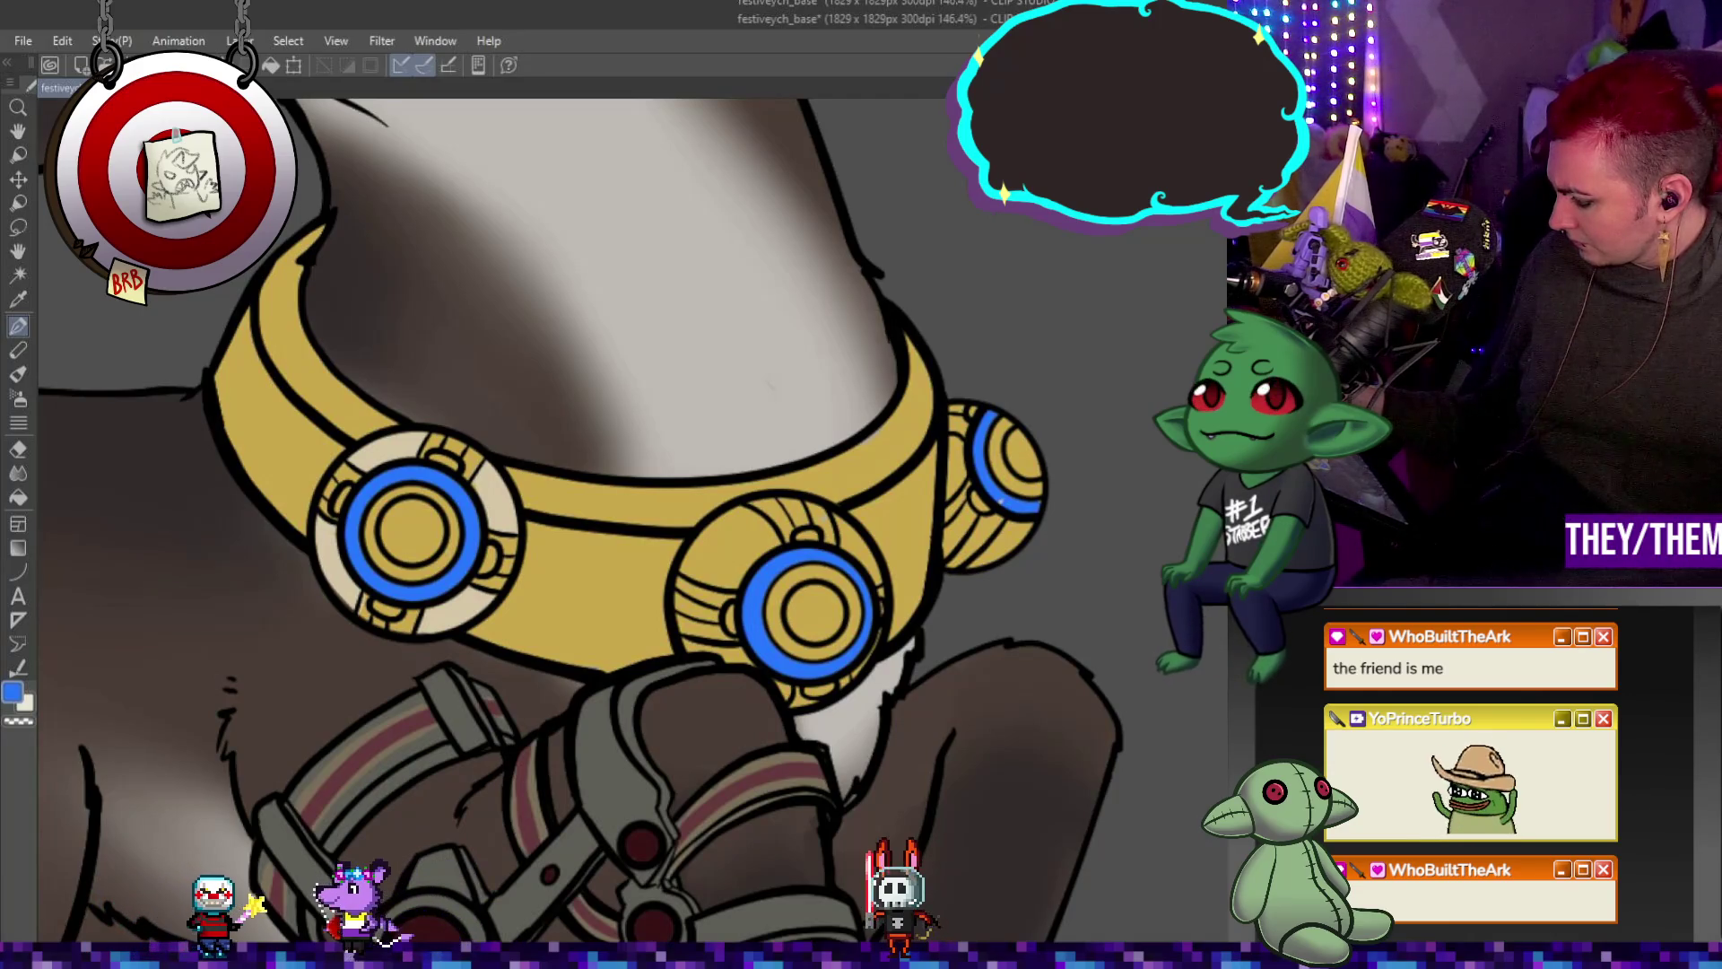
# Compare the strap and collar fills via undo/redo, then sample the collar's gold with the eyedropper.
pyautogui.hotkey('ctrl', 'z')
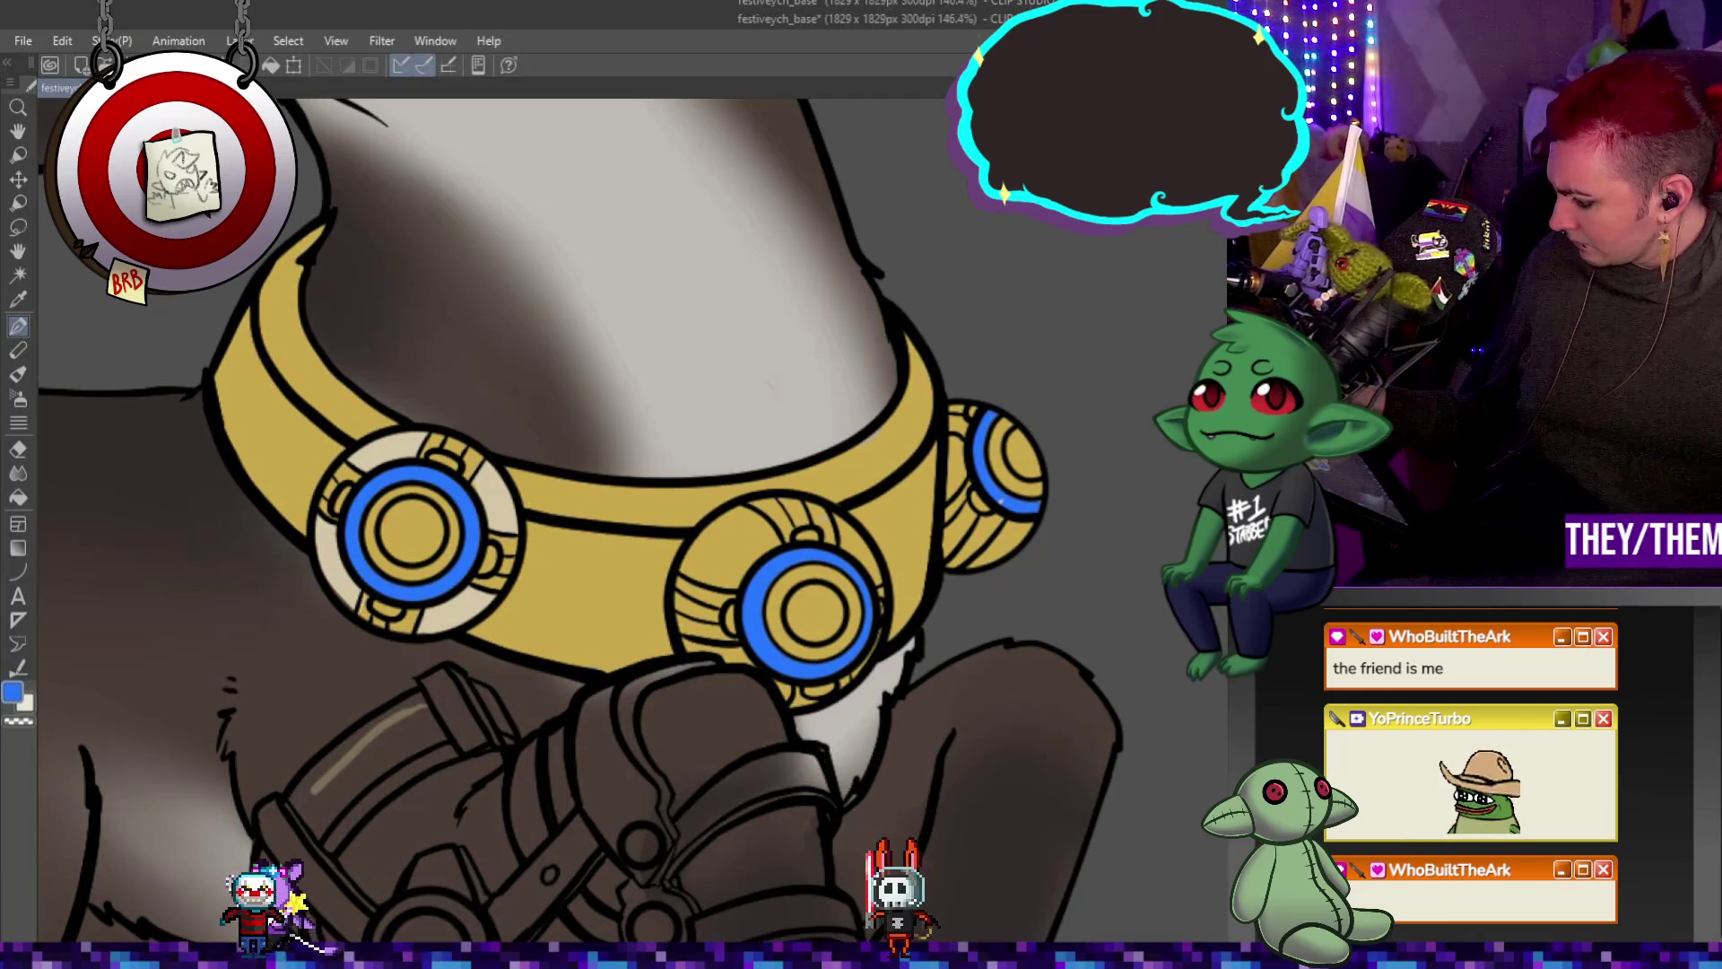
pyautogui.hotkey('ctrl', 'y')
pyautogui.hotkey('ctrl', 'z')
pyautogui.hotkey('ctrl', 'y')
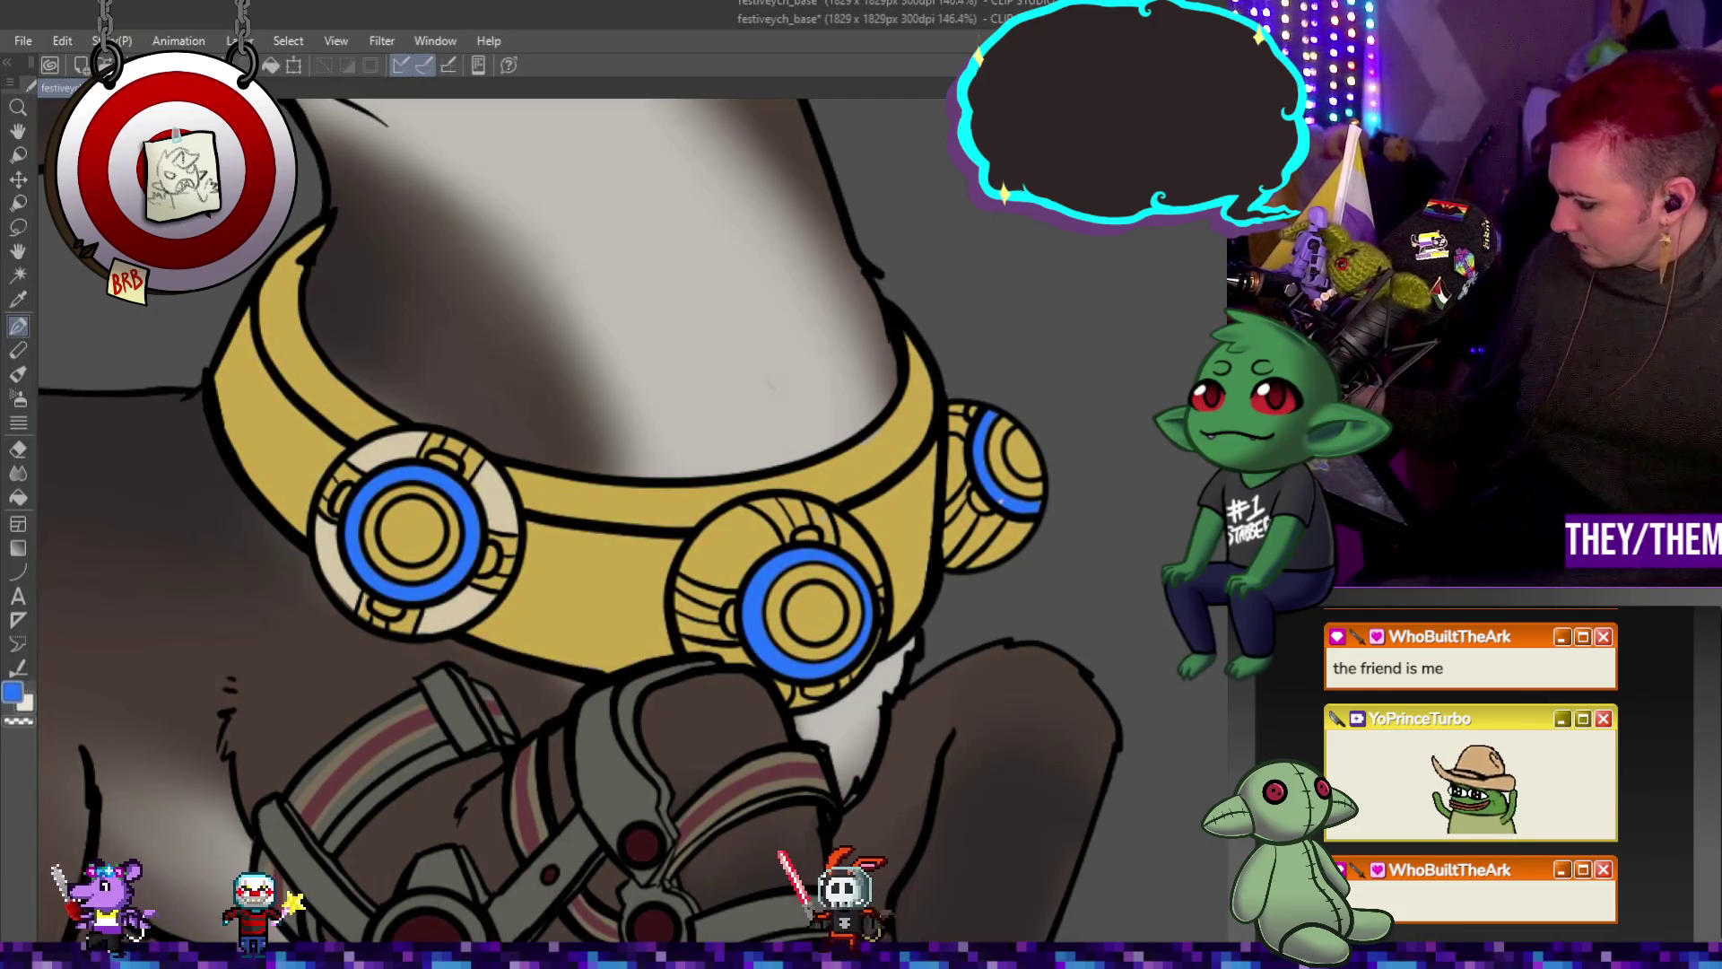
pyautogui.keyDown('alt'); pyautogui.click(895, 433); pyautogui.keyUp('alt')
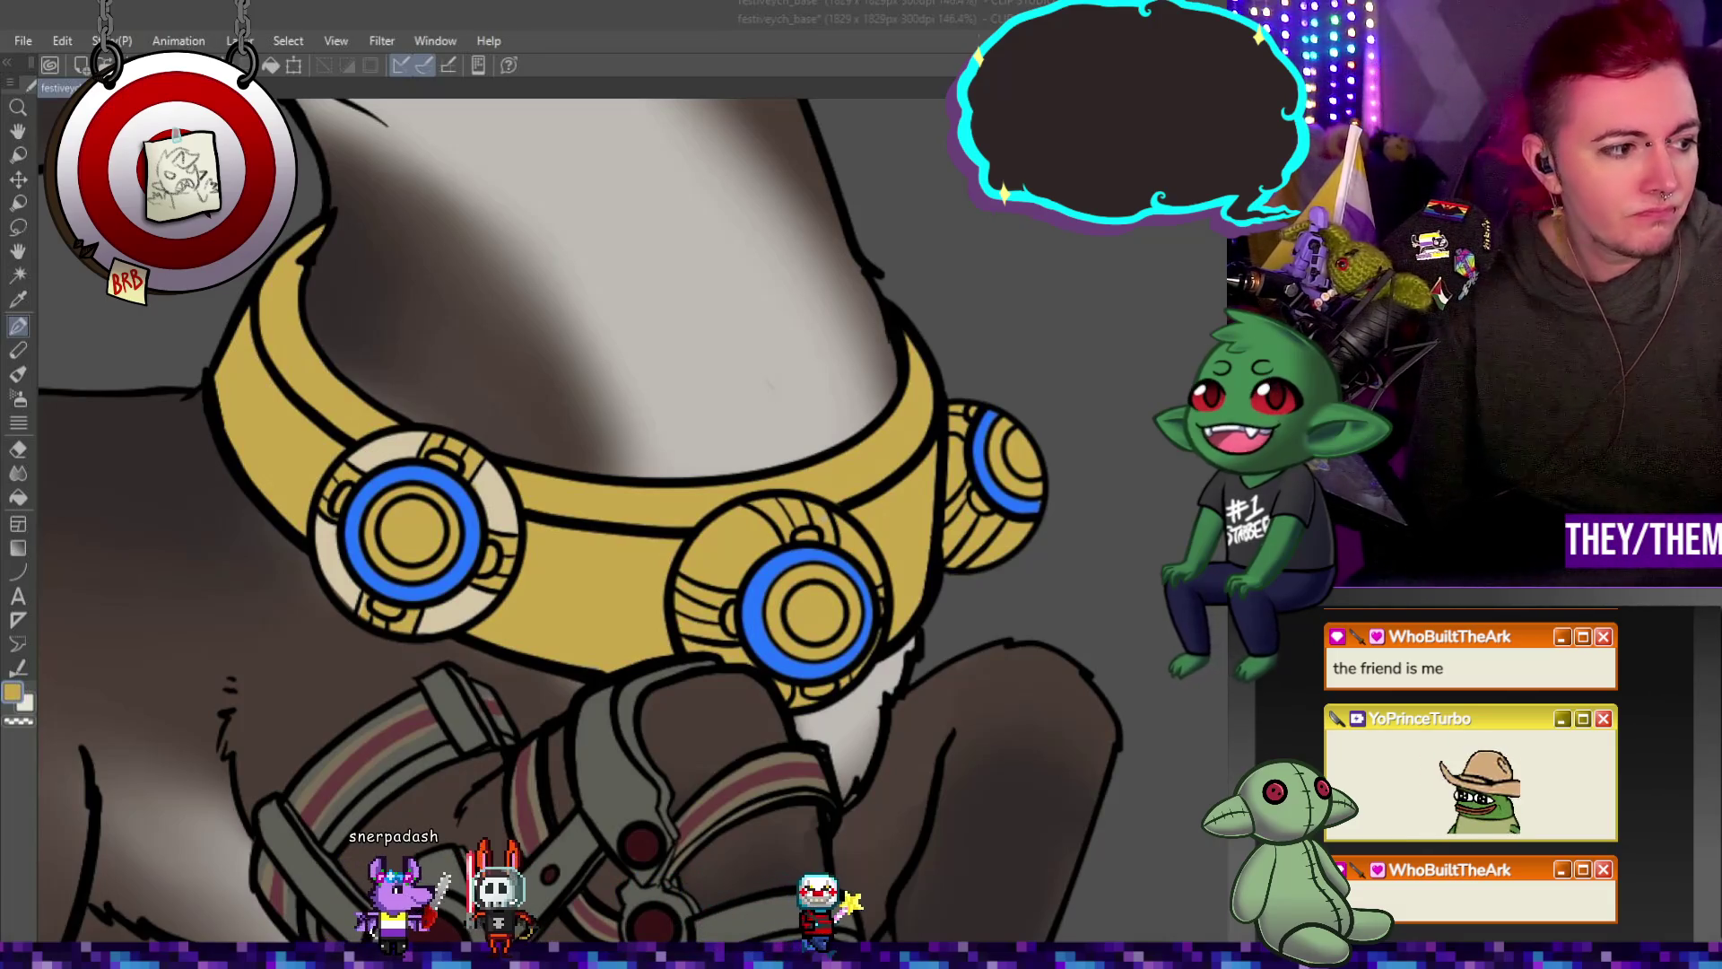
pyautogui.scroll(-3, 750, 328)
pyautogui.scroll(3, 662, 354)
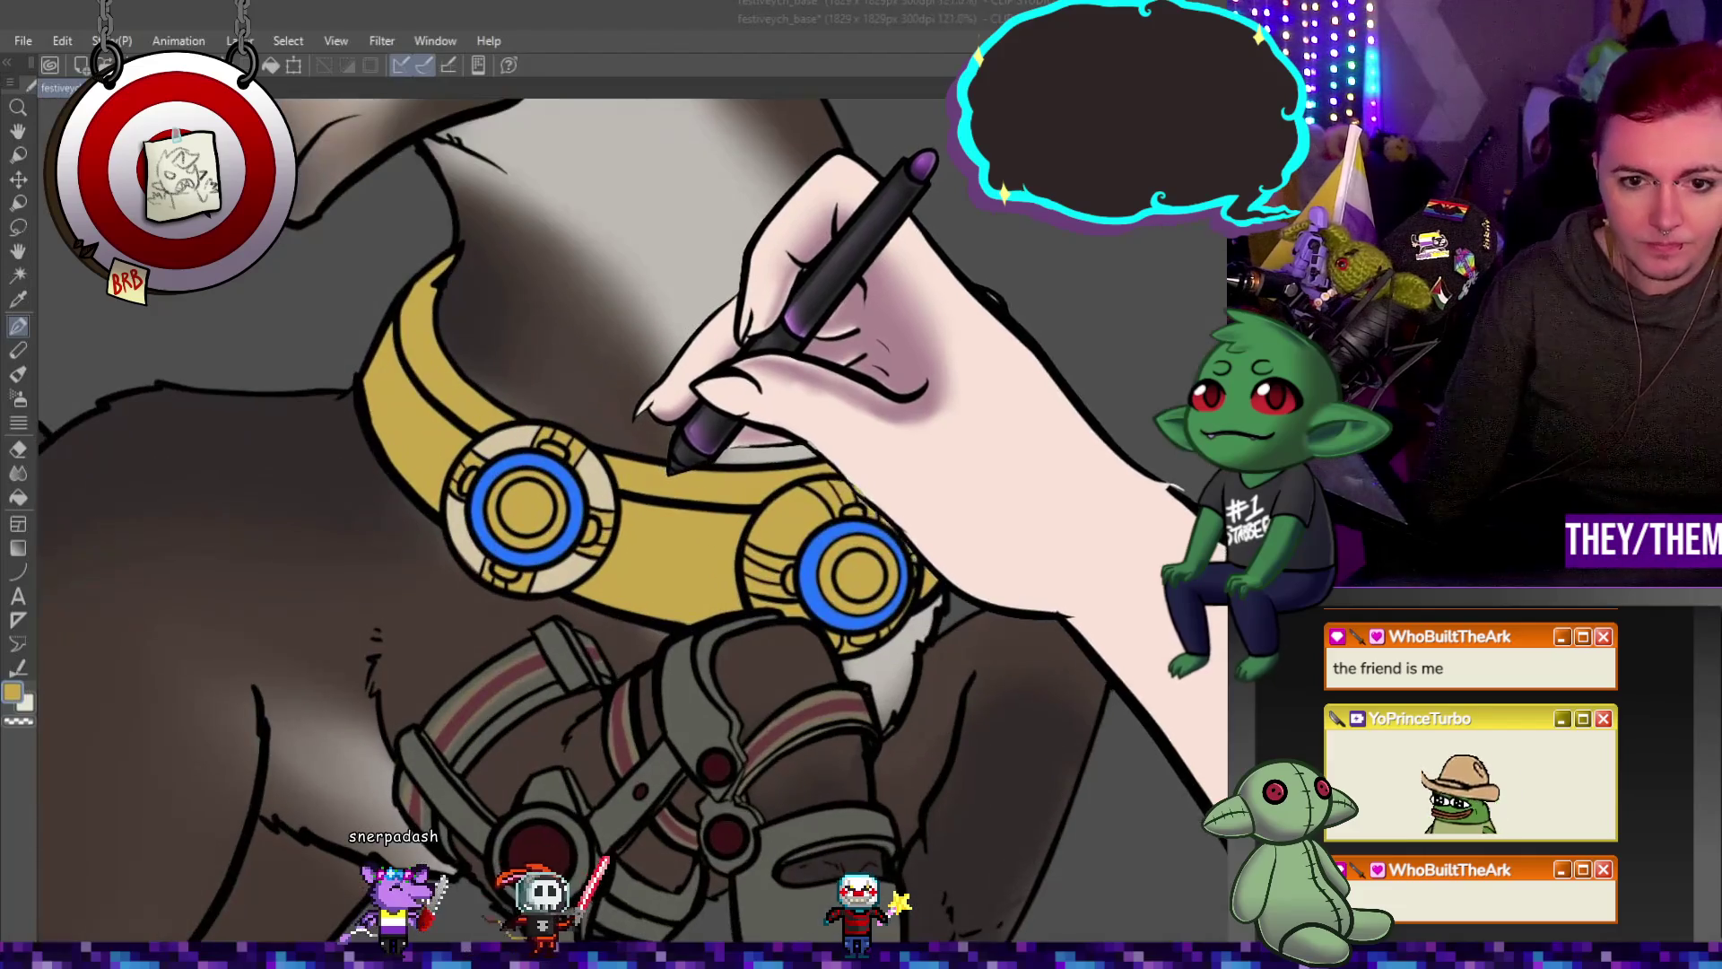
# Fill the medallion rims with cream, then return to the pen for detailing.
pyautogui.moveTo(807, 404); pyautogui.dragTo(1090, 493)
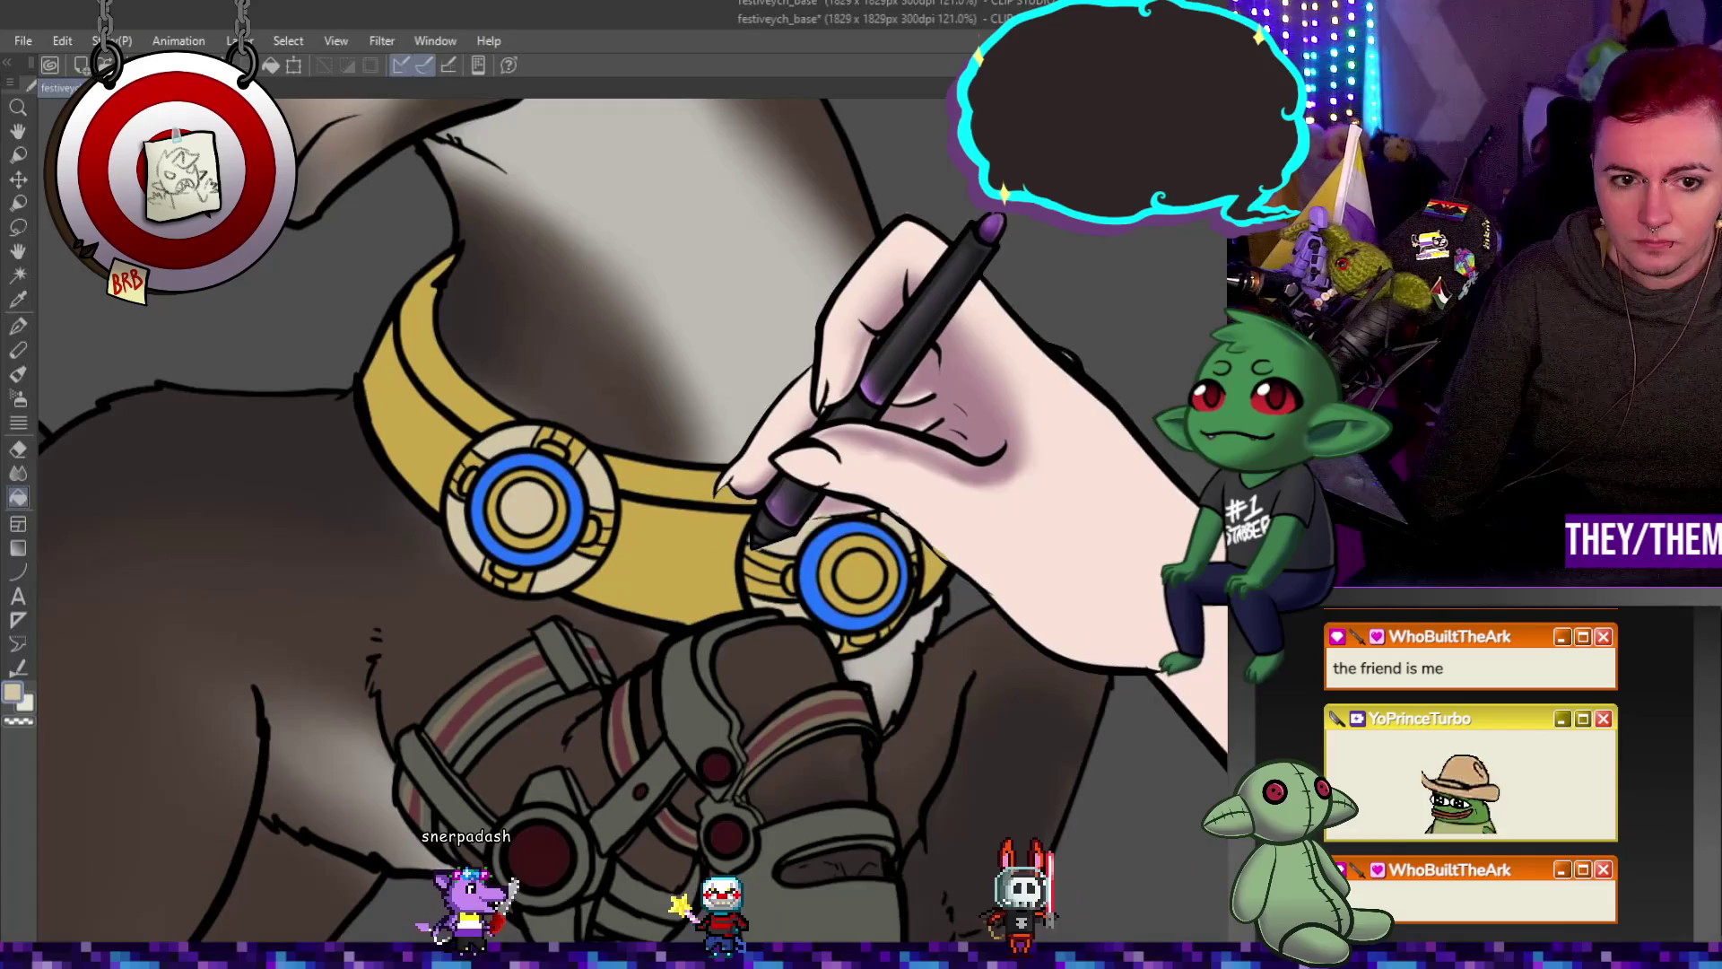
pyautogui.scroll(1, 1077, 526)
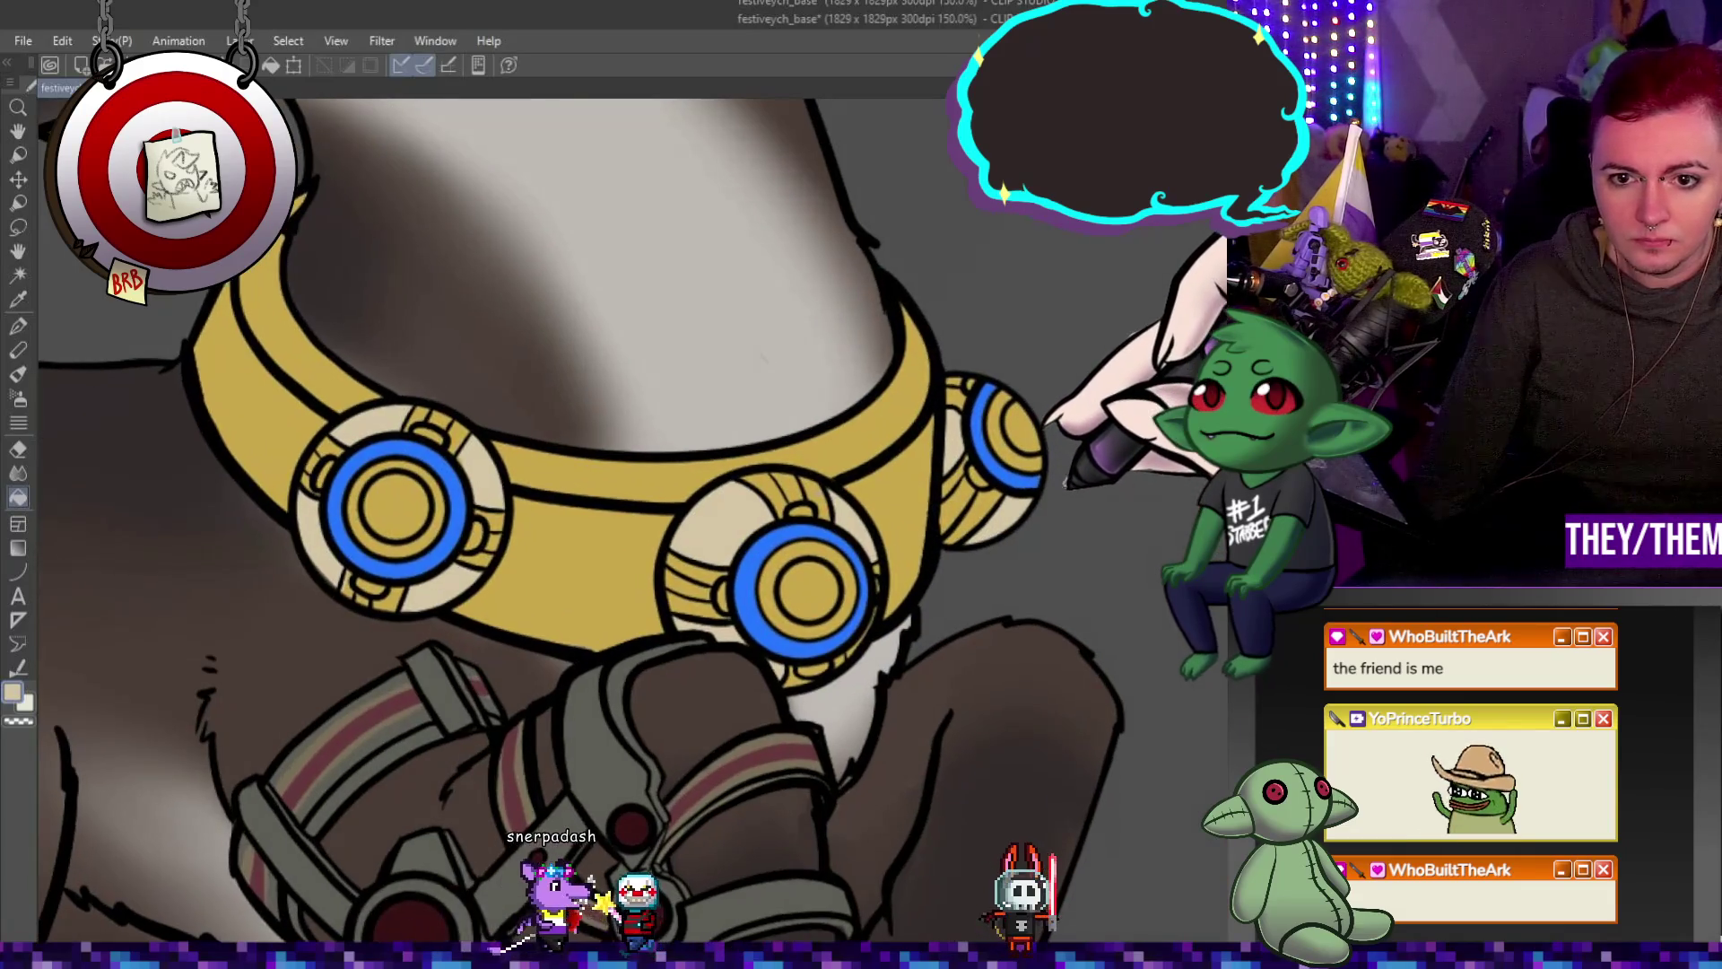
pyautogui.scroll(1, 942, 592)
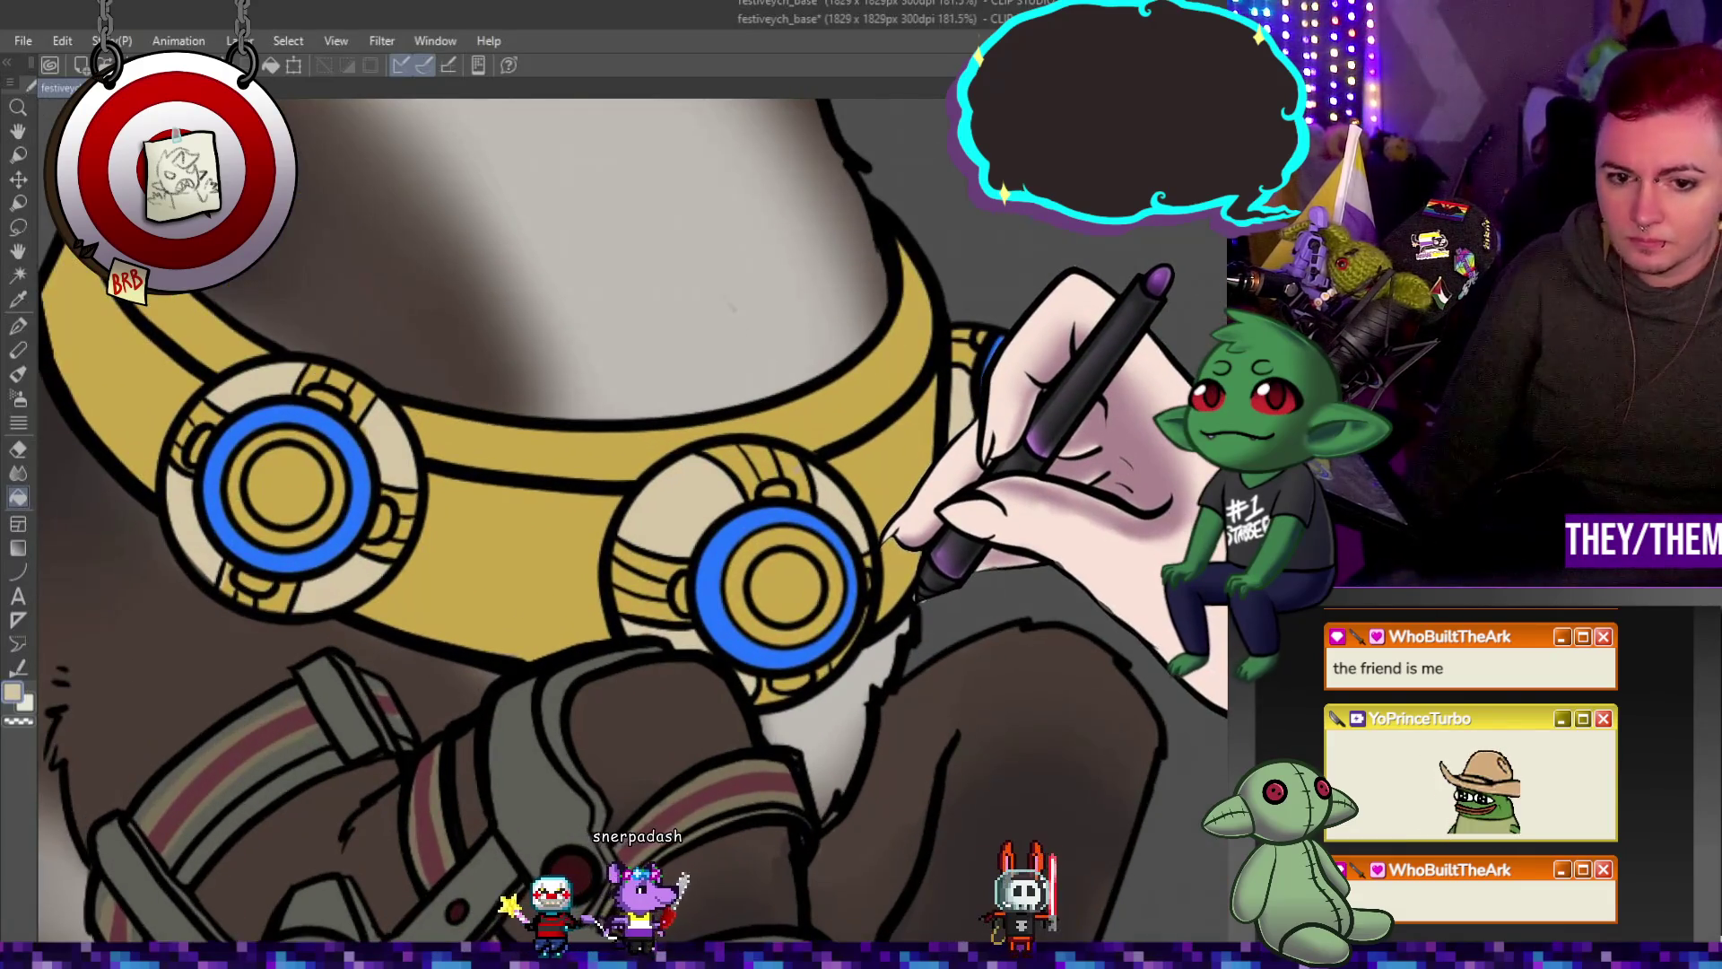
pyautogui.press('p')
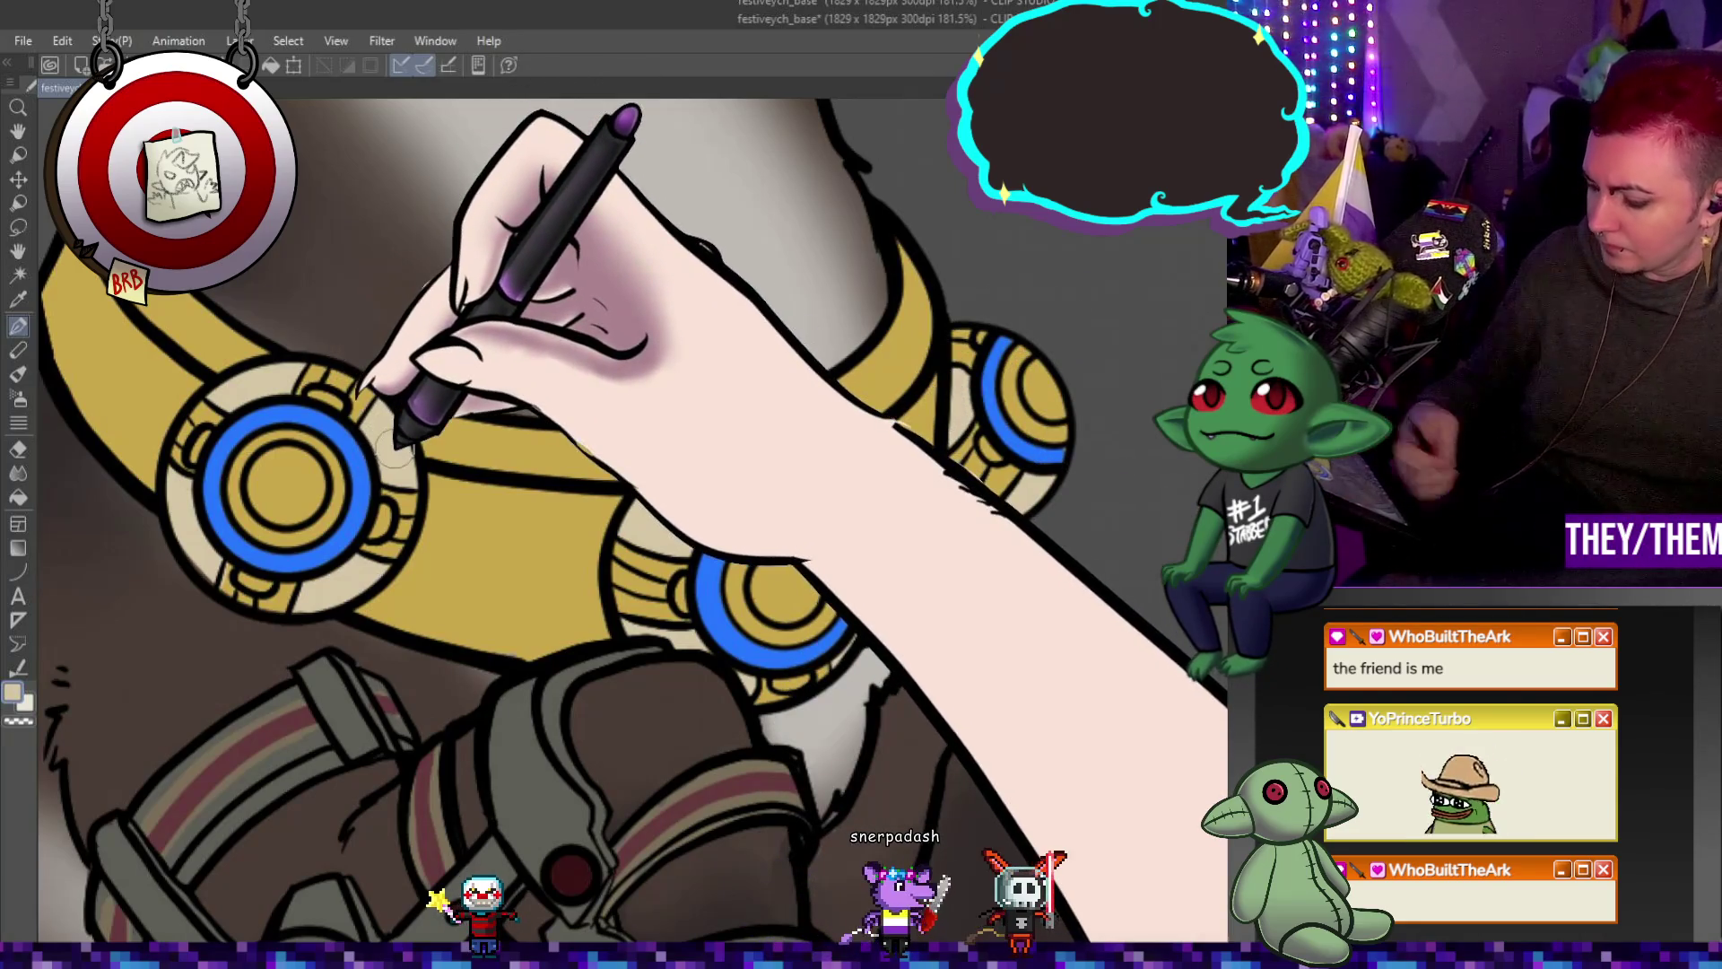
pyautogui.scroll(-3, 398, 444)
pyautogui.scroll(-3, 565, 444)
pyautogui.scroll(2, 539, 423)
pyautogui.scroll(-1, 526, 405)
pyautogui.scroll(2, 528, 407)
pyautogui.scroll(1, 576, 345)
pyautogui.scroll(-3, 558, 365)
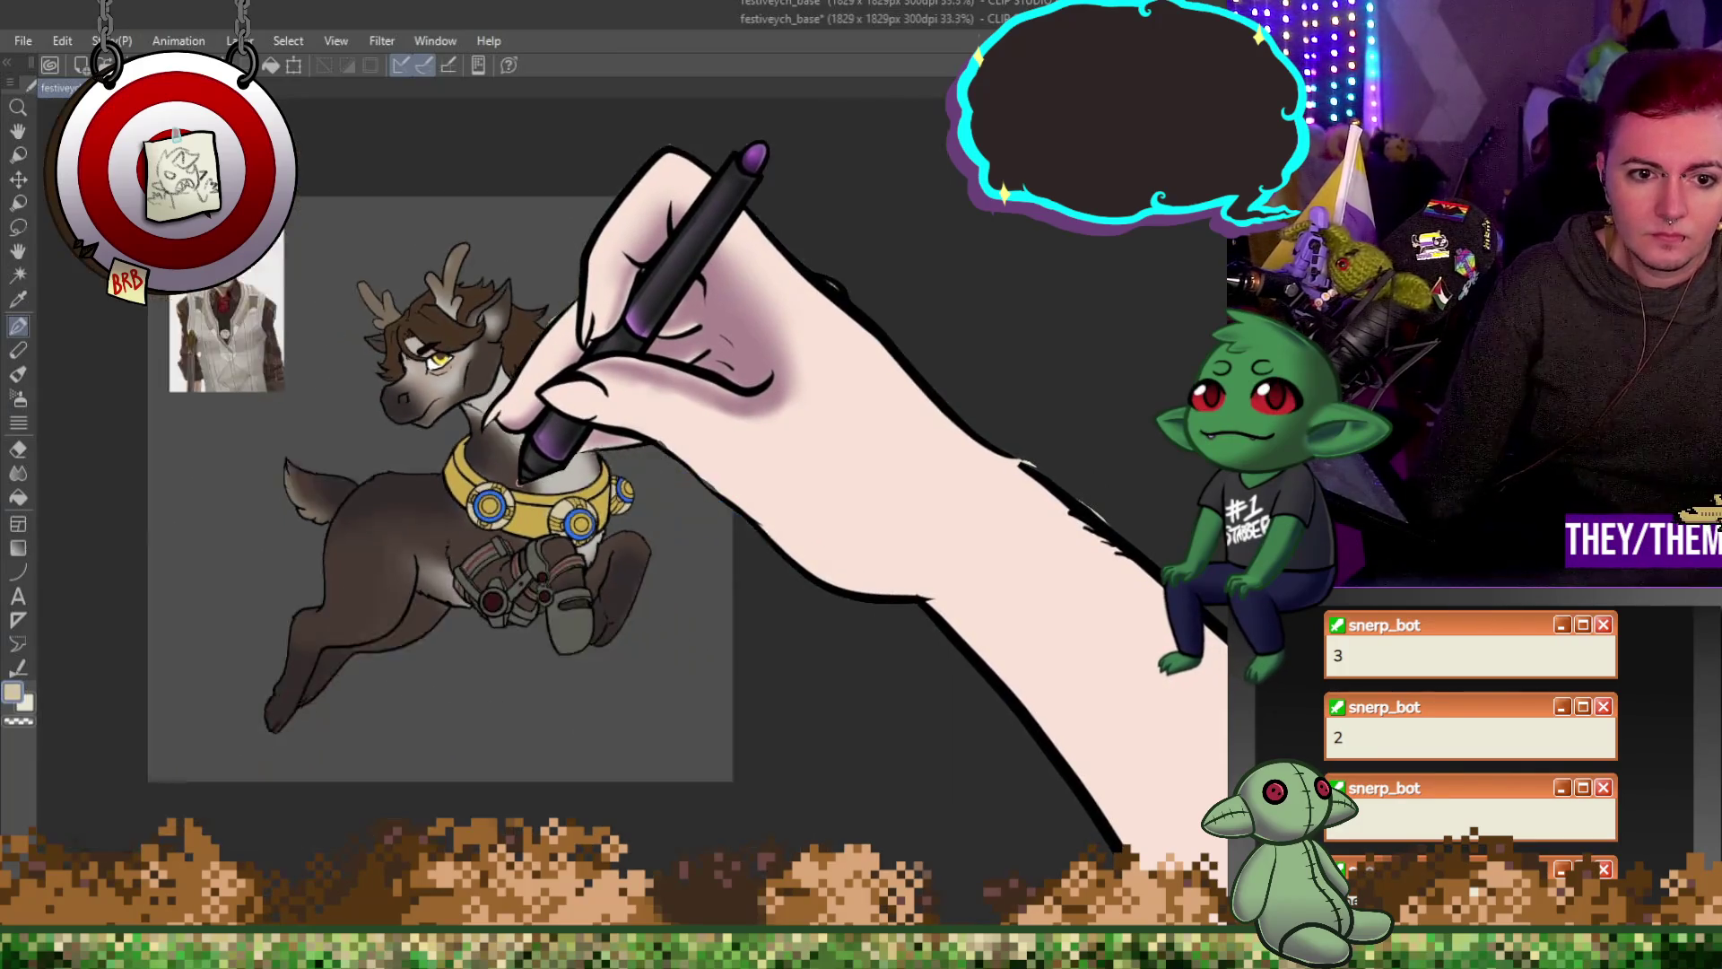
pyautogui.scroll(1, 520, 385)
pyautogui.scroll(1, 547, 507)
pyautogui.scroll(2, 558, 491)
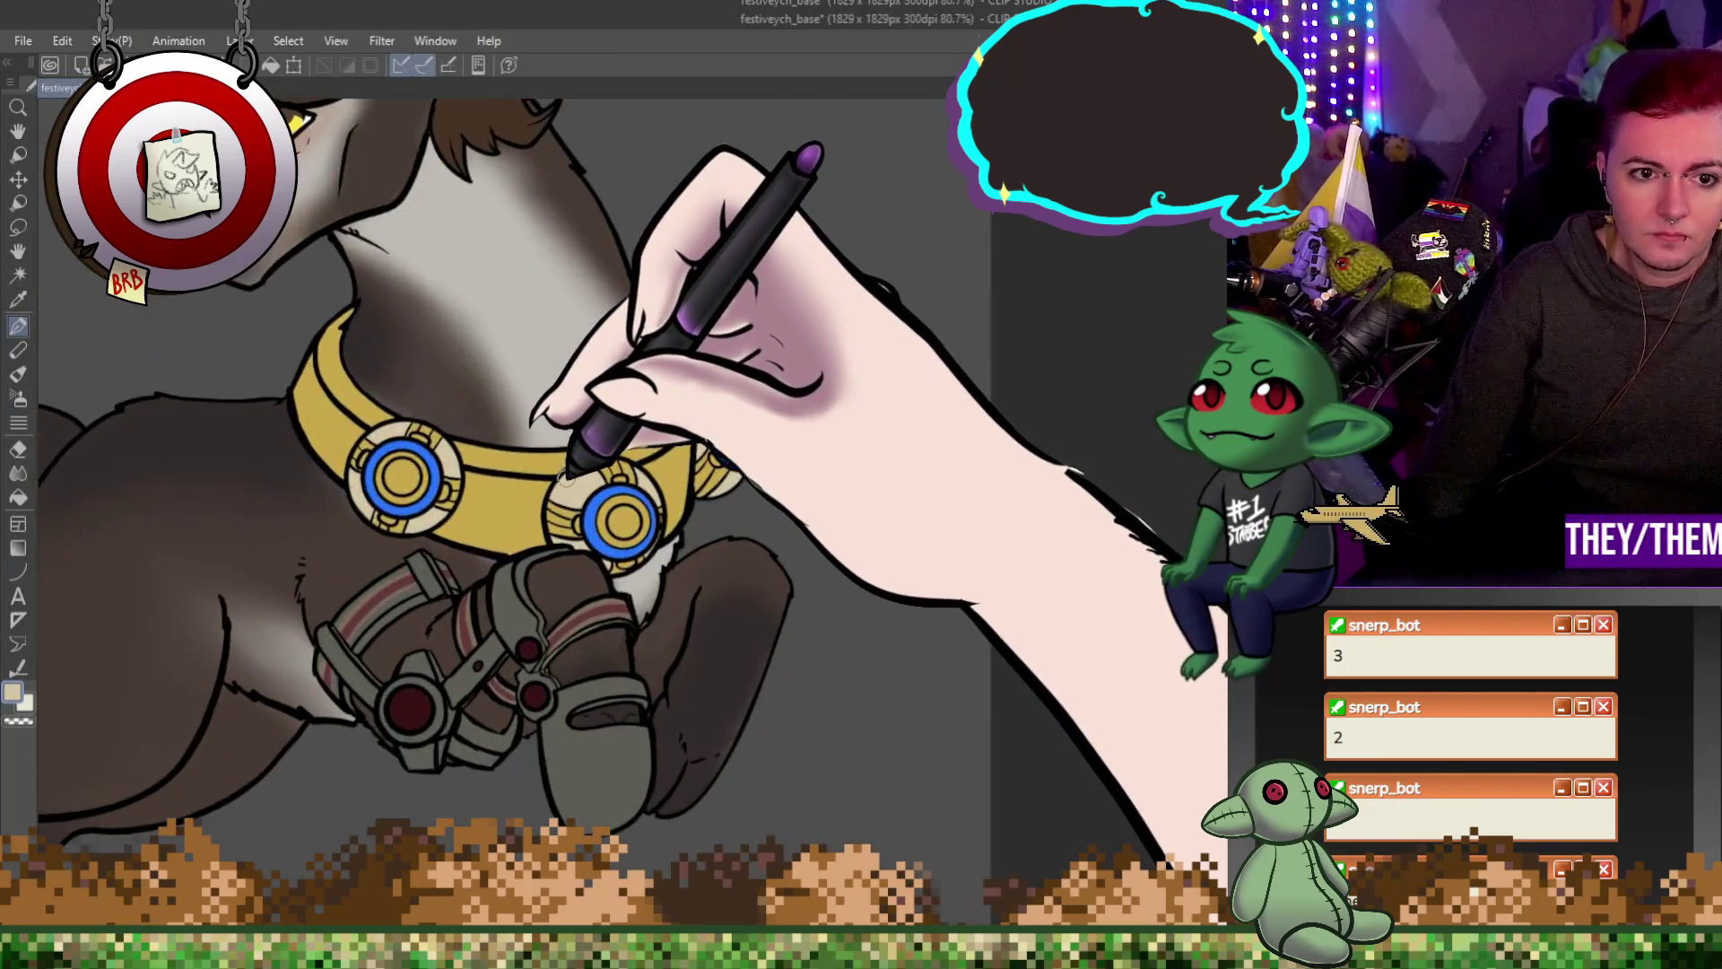
pyautogui.scroll(-1, 570, 480)
pyautogui.scroll(2, 571, 480)
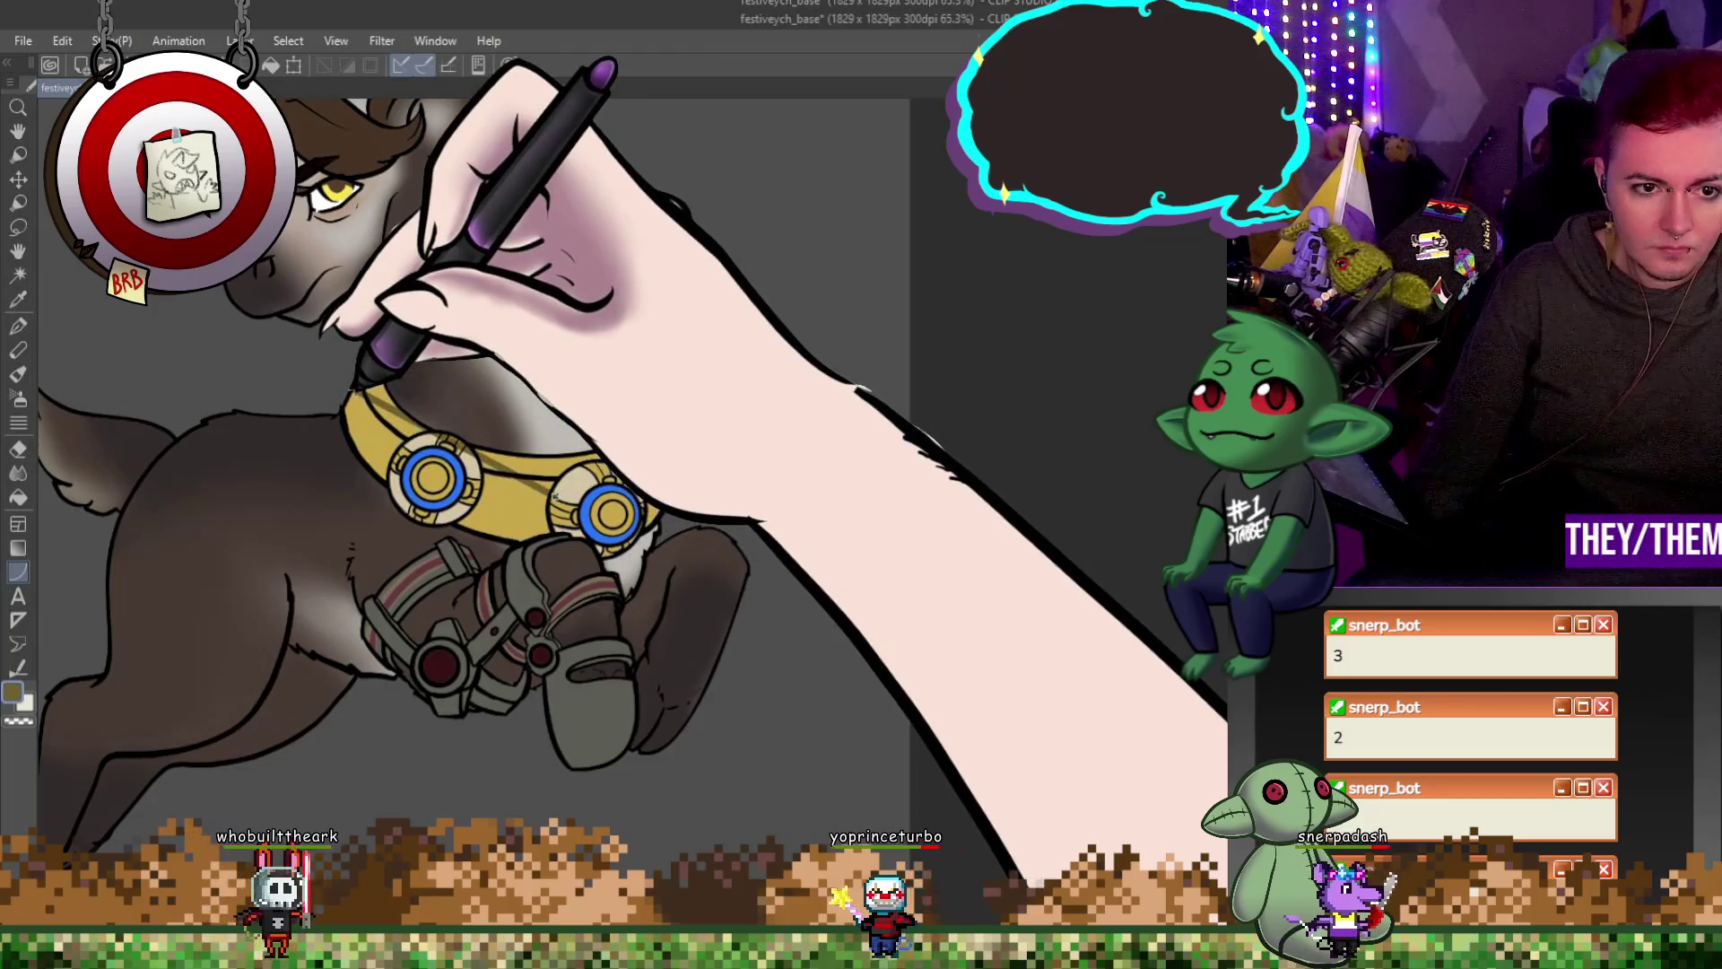
# Undo the stray thin stroke crossing the gold collar.
pyautogui.hotkey('ctrl', 'z')
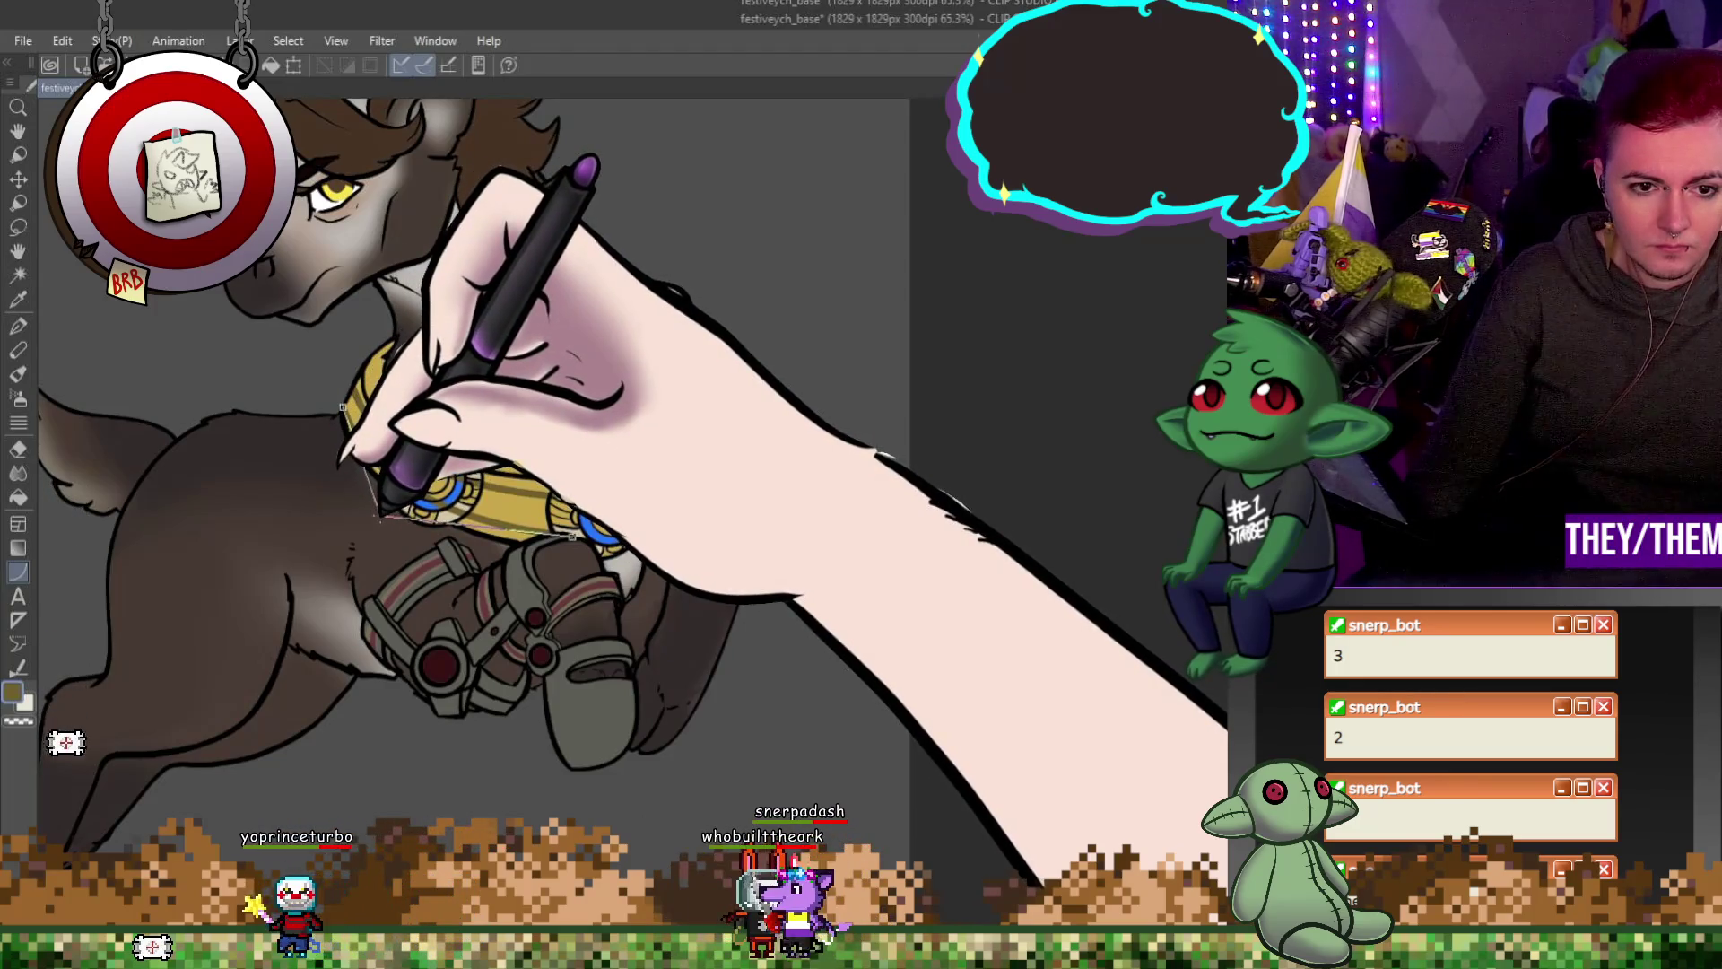
pyautogui.scroll(5, 476, 539)
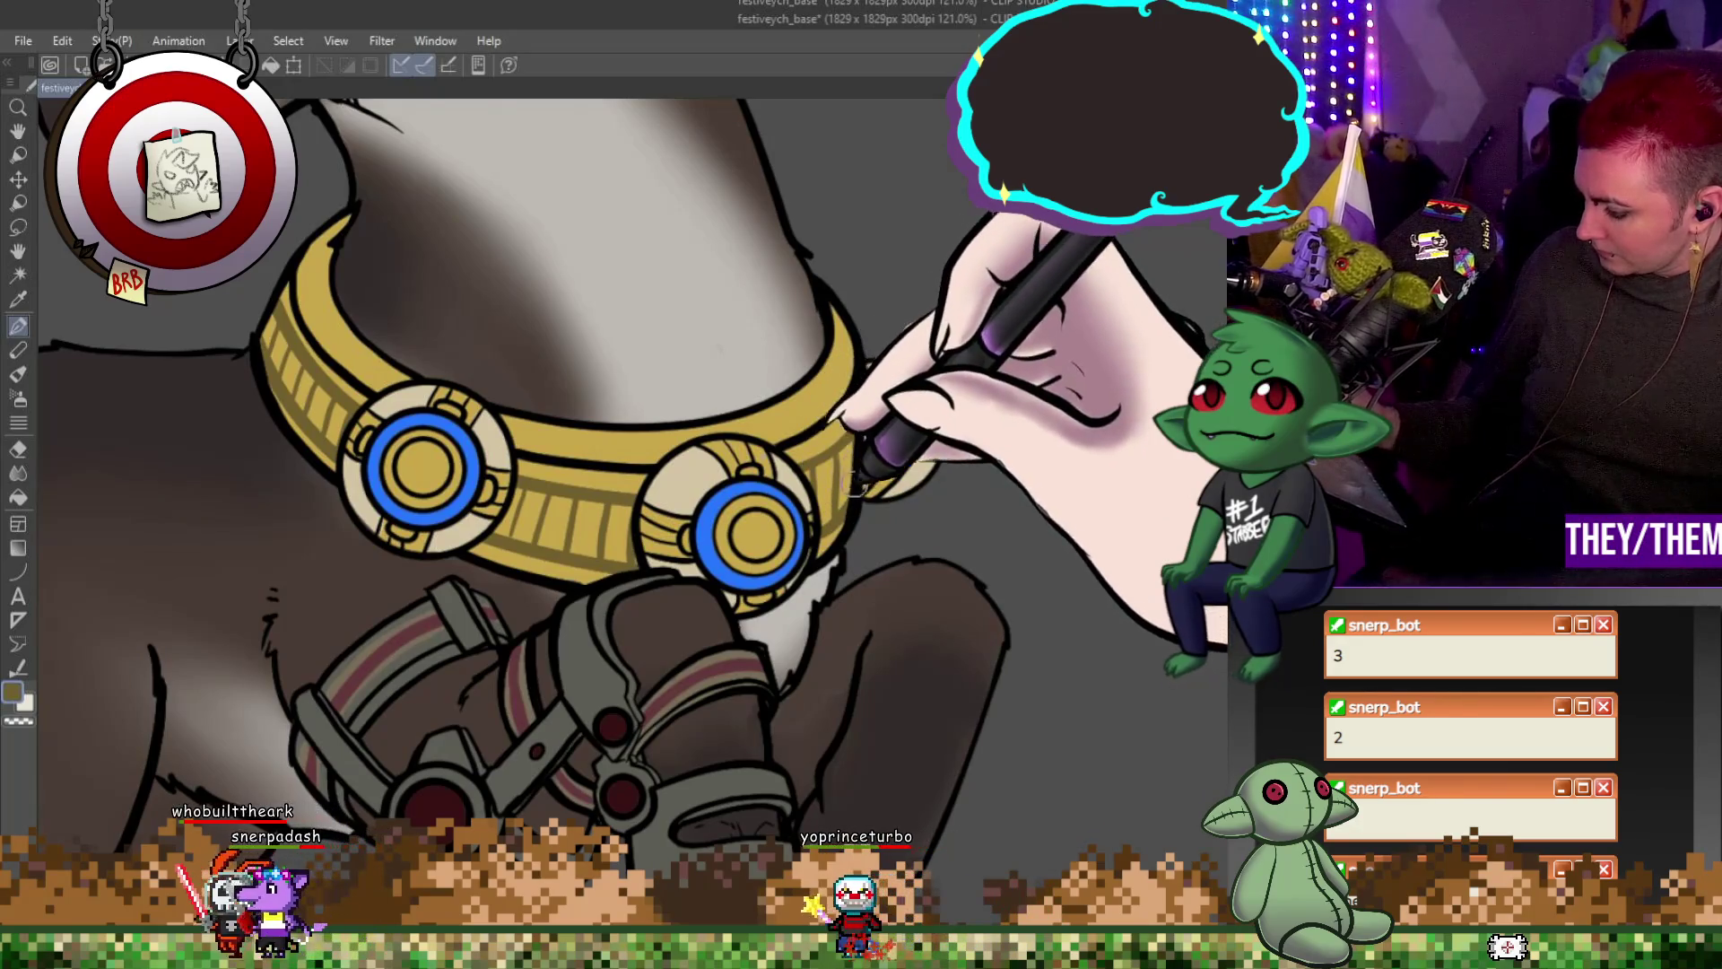
pyautogui.scroll(-3, 850, 518)
pyautogui.scroll(-3, 790, 176)
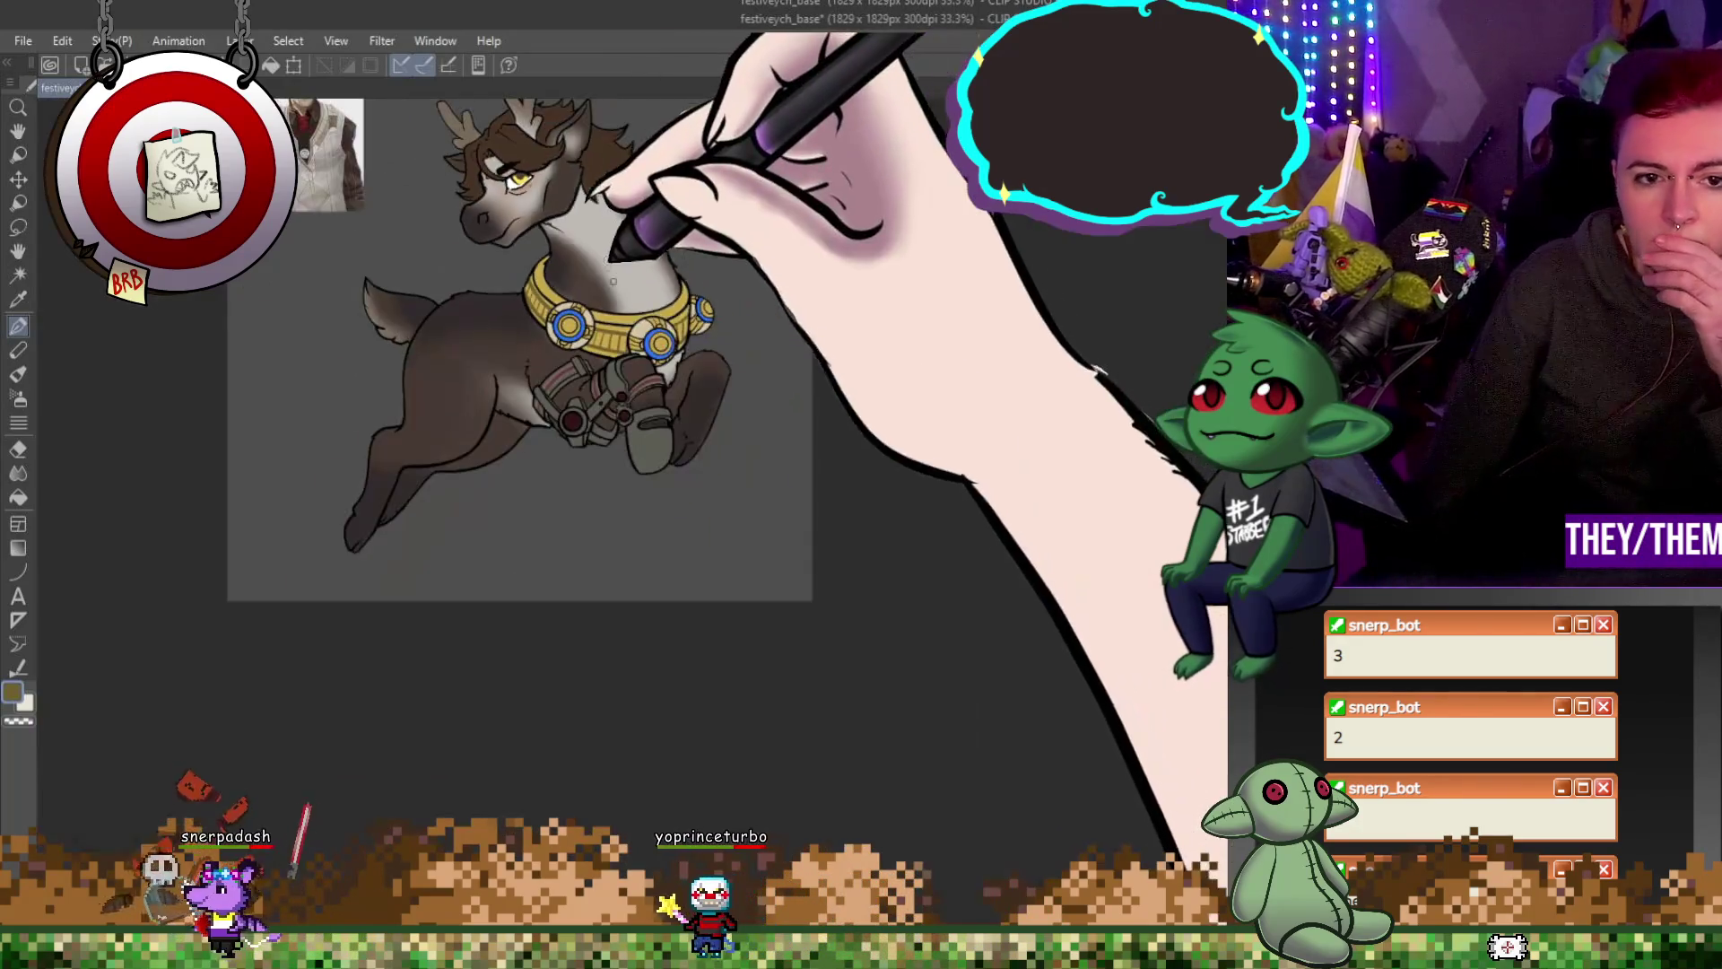
pyautogui.scroll(-2, 807, 161)
pyautogui.scroll(1, 593, 169)
pyautogui.scroll(-1, 615, 81)
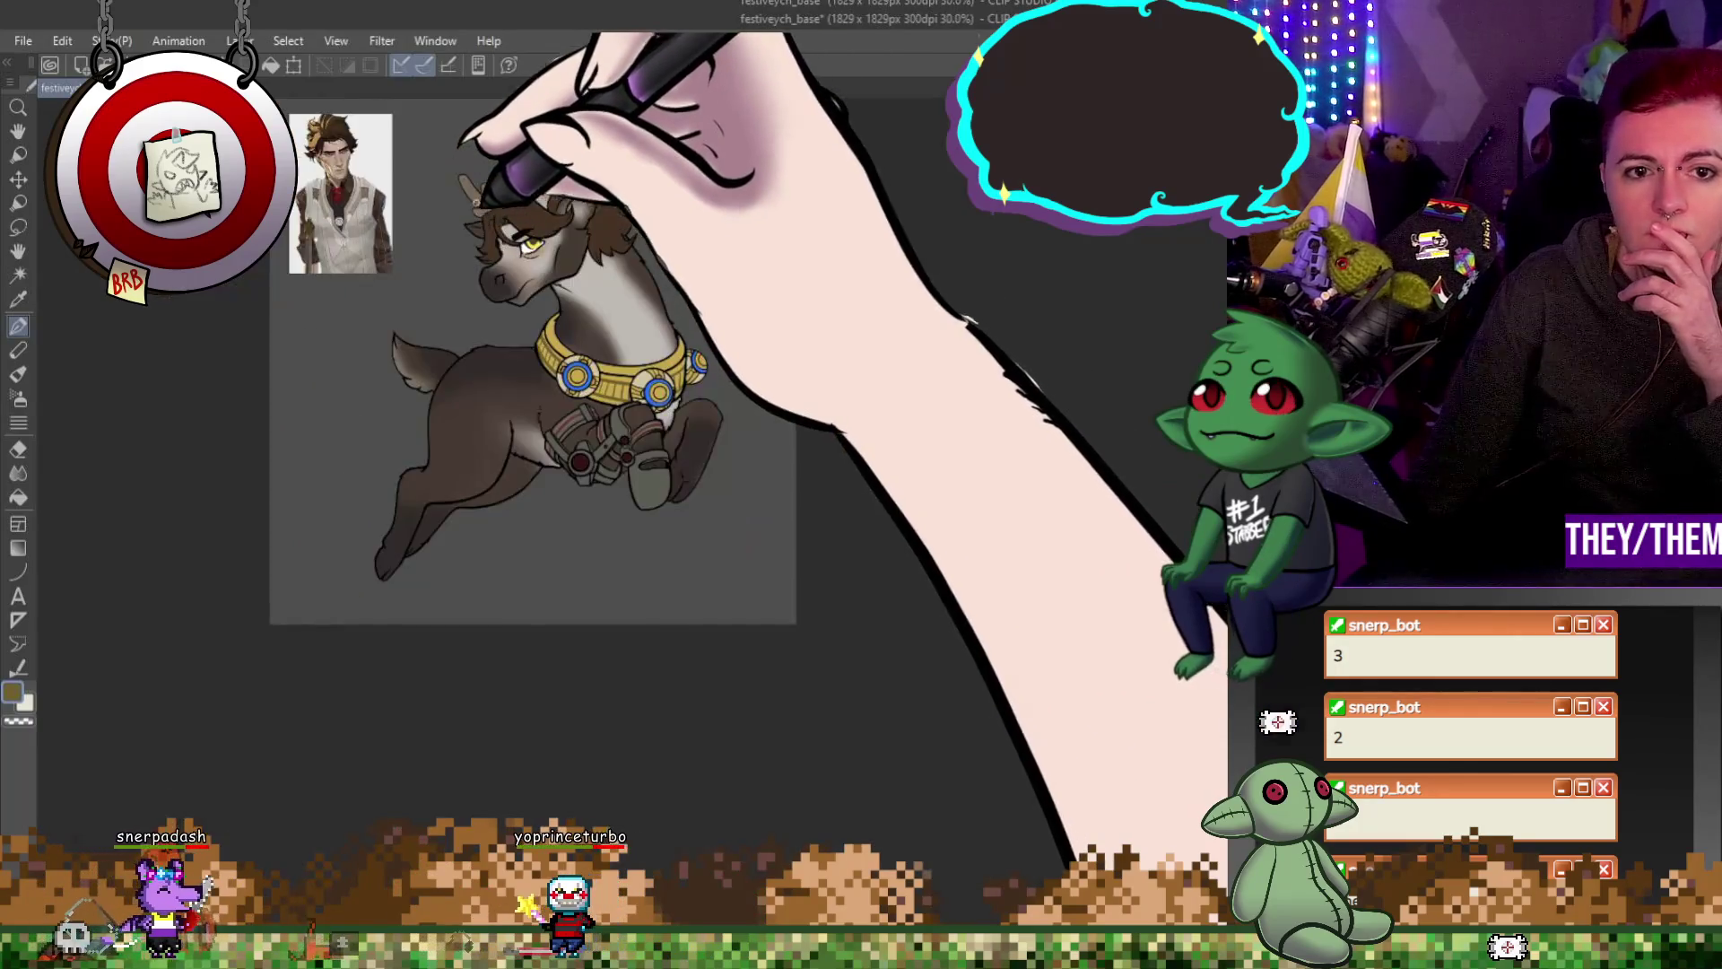
pyautogui.scroll(1, 539, 74)
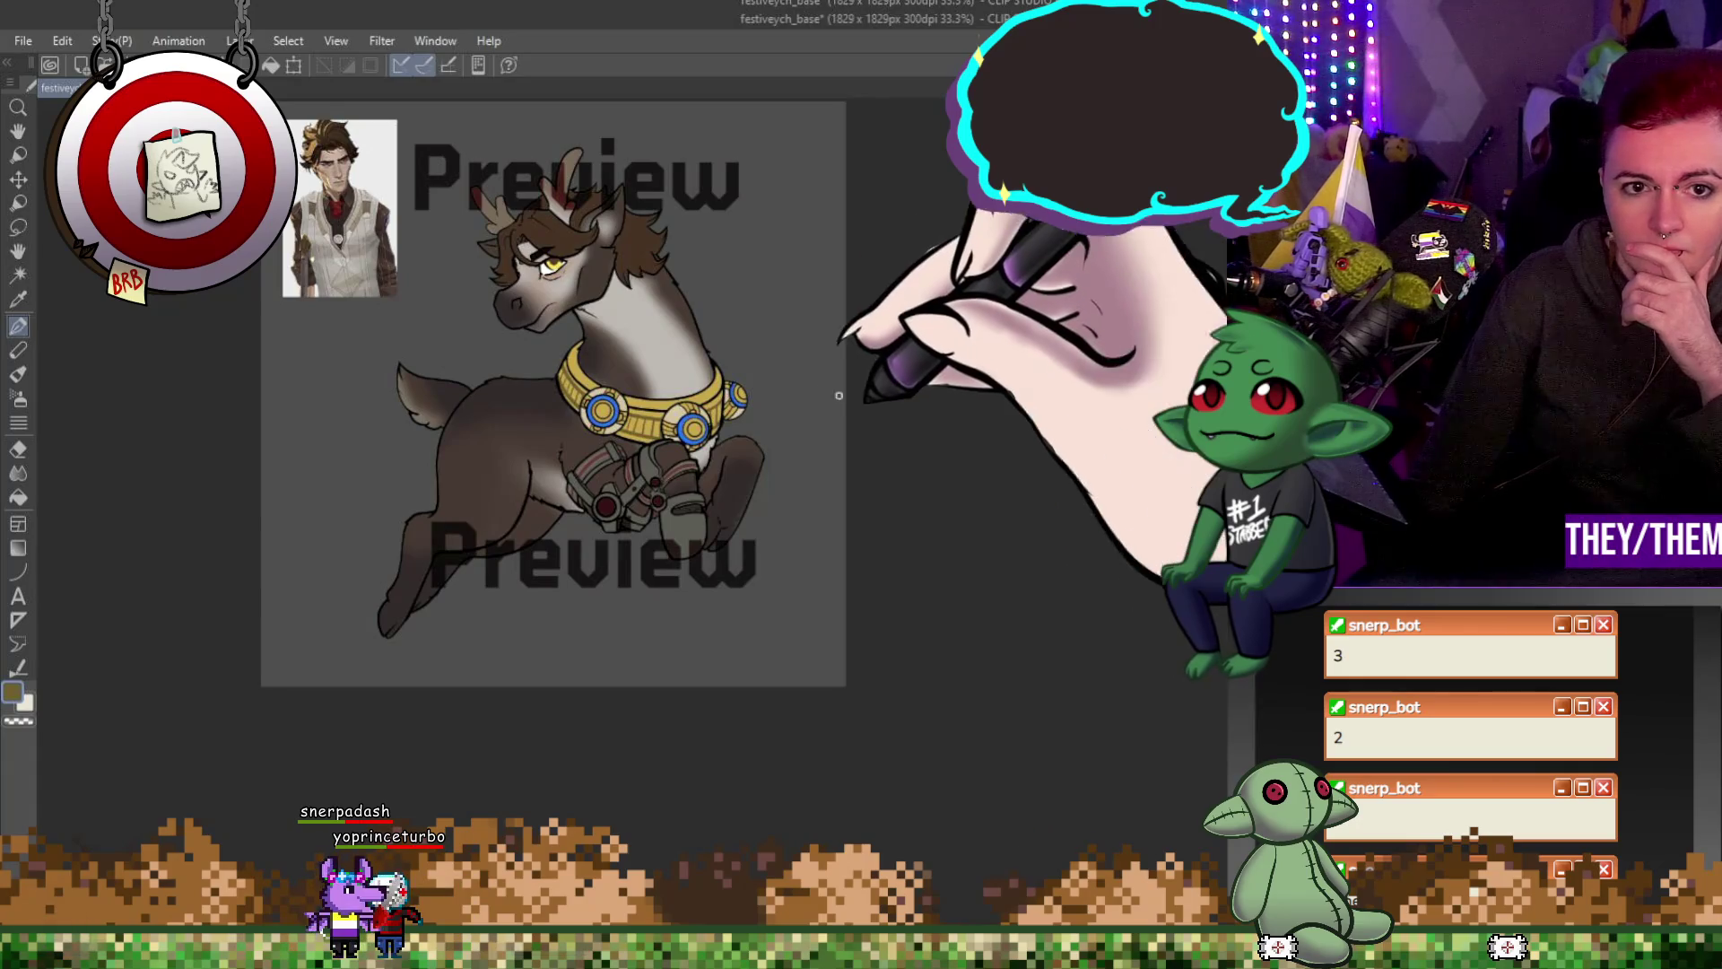
pyautogui.scroll(1, 1106, 310)
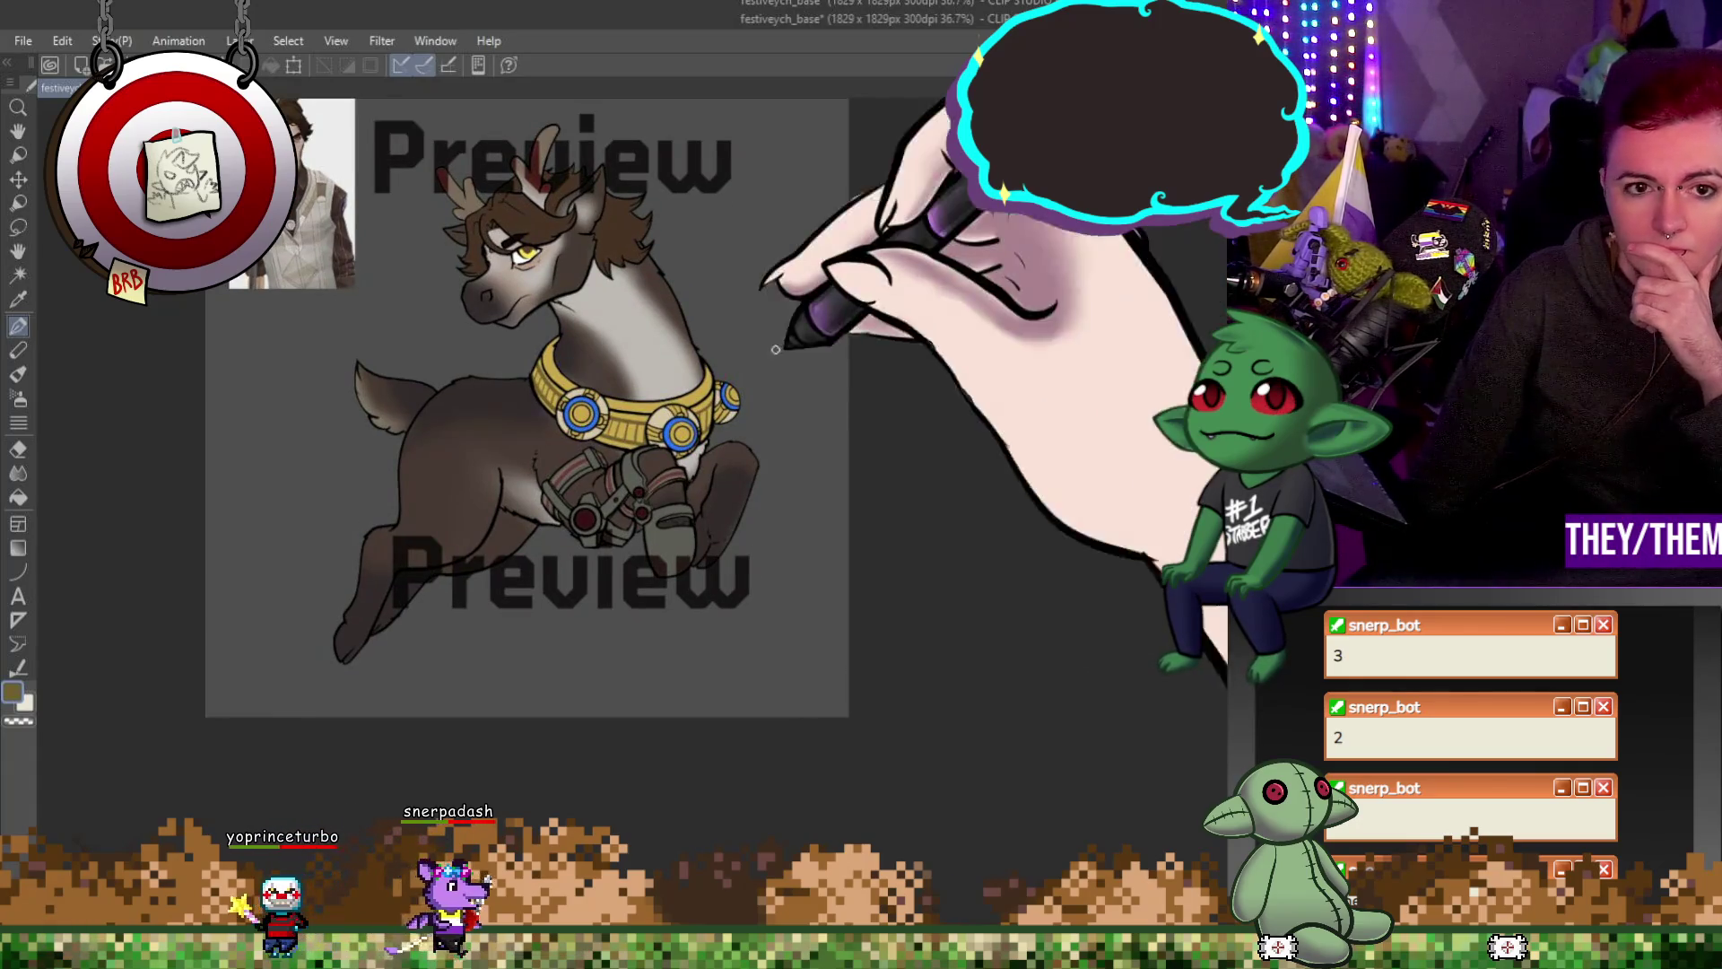
# Pan the view to recentre the reindeer artwork under the Preview watermark.
pyautogui.moveTo(749, 385); pyautogui.dragTo(839, 419)
pyautogui.scroll(-1, 915, 538)
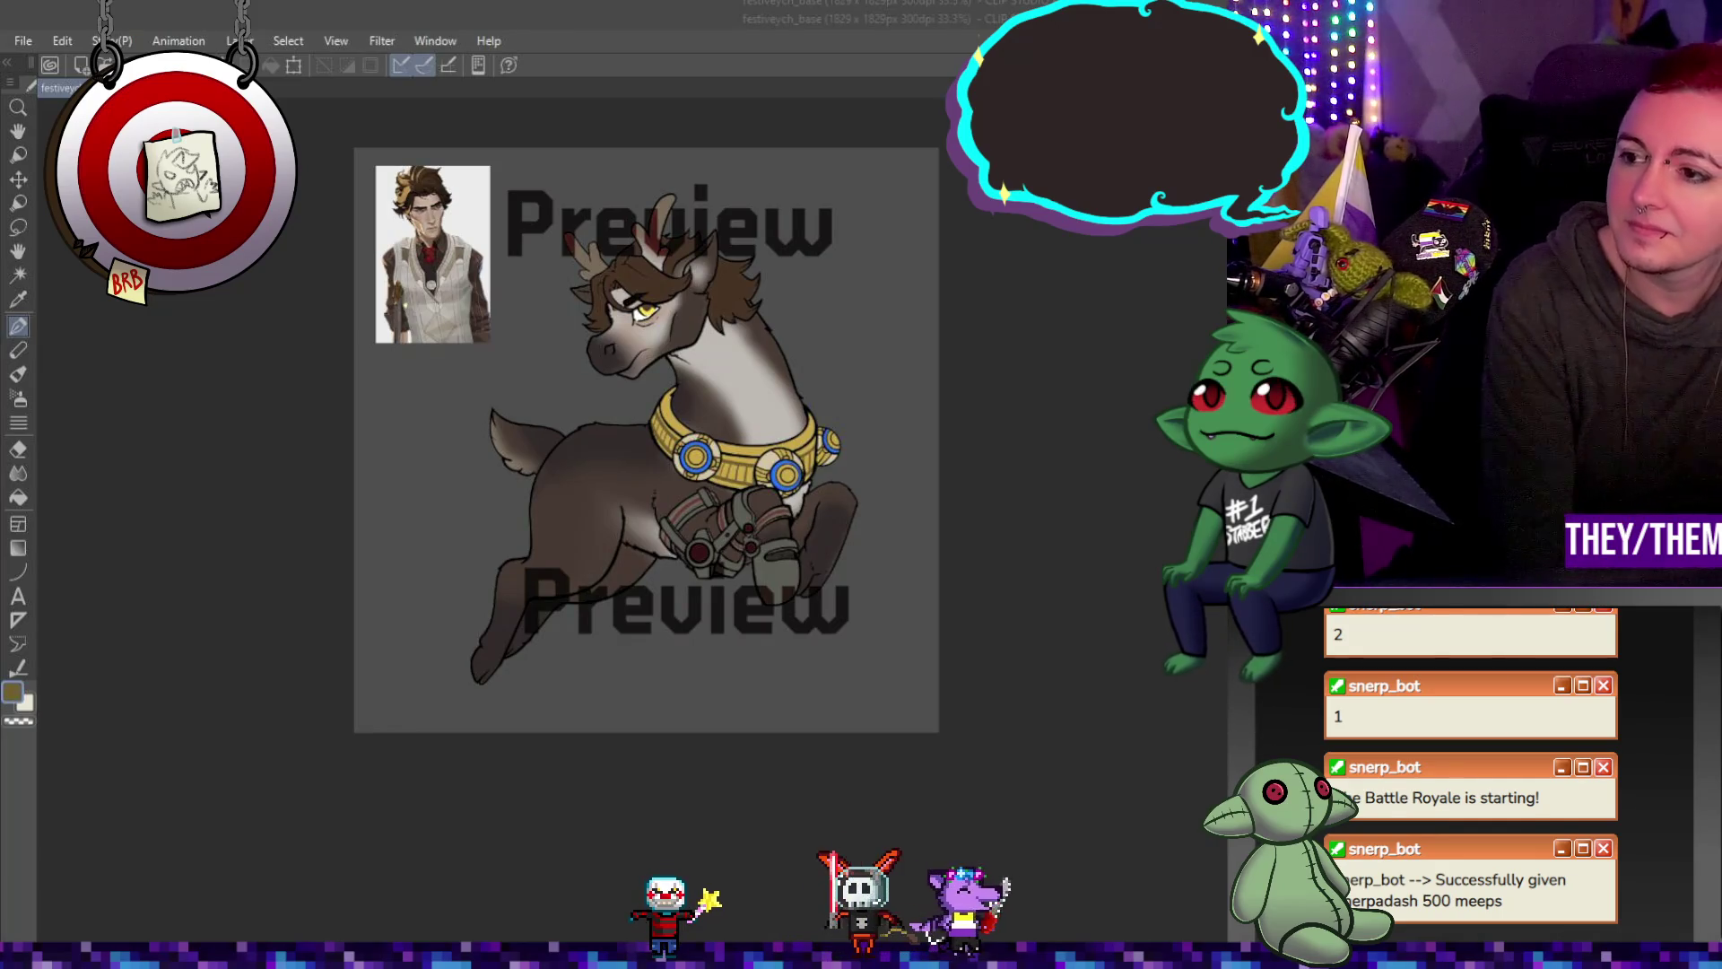
pyautogui.scroll(2, 645, 441)
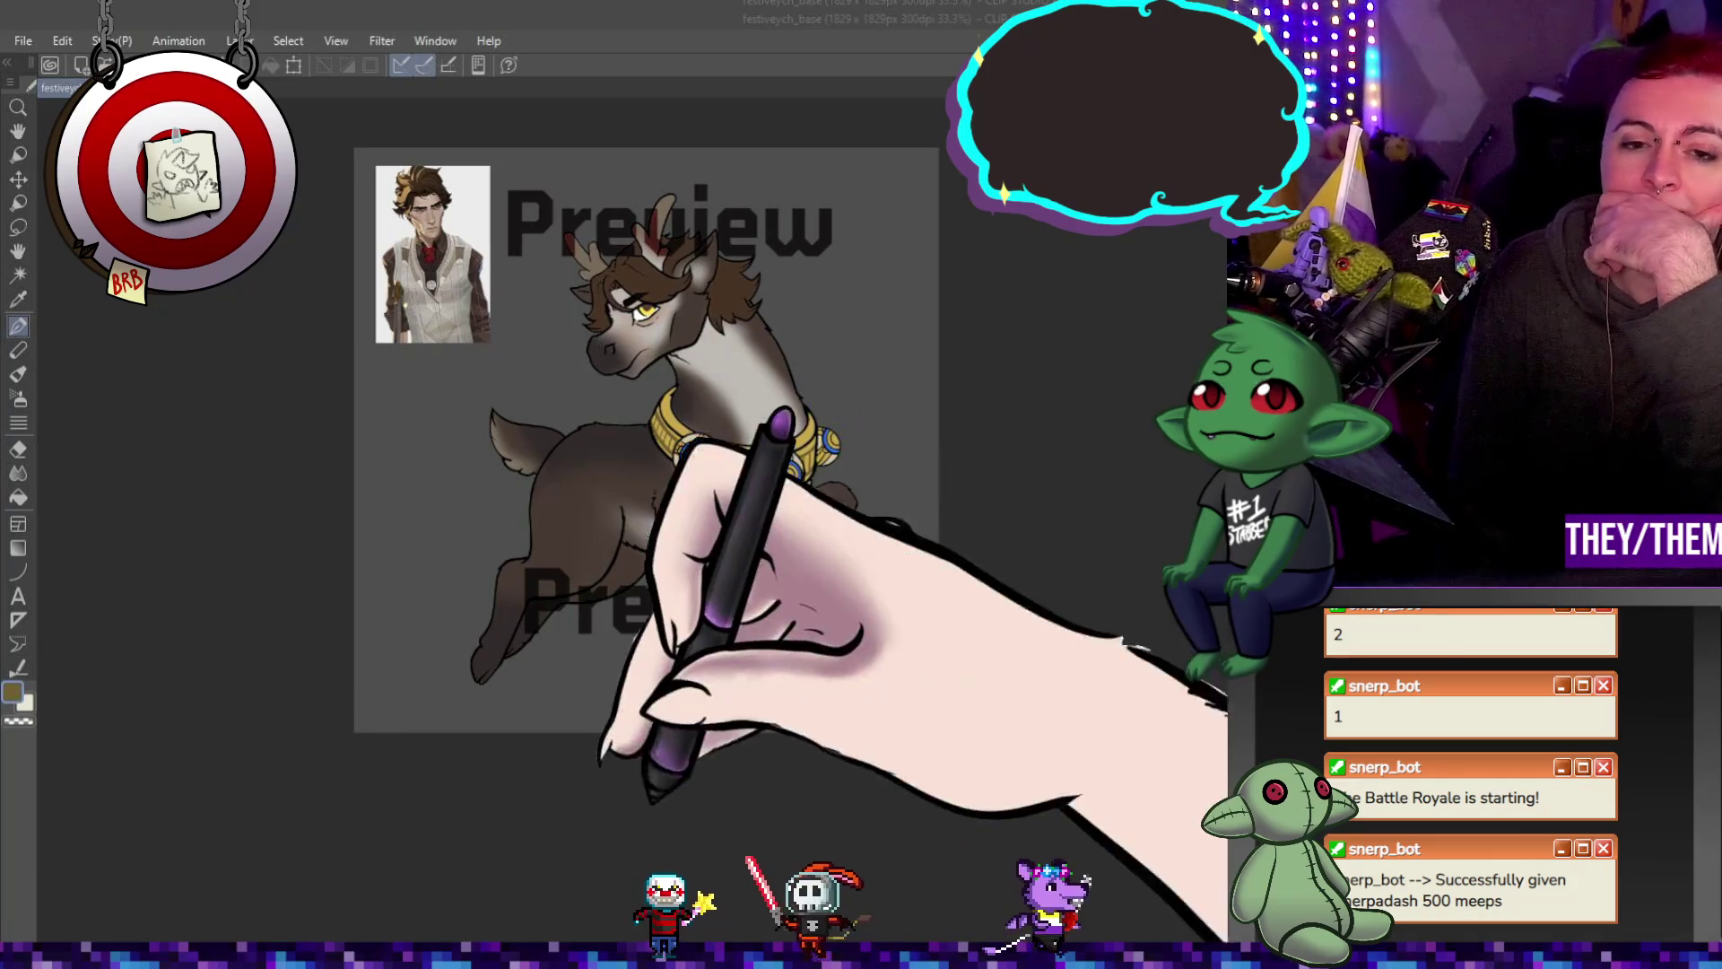
pyautogui.scroll(-5, 646, 440)
pyautogui.scroll(1, 596, 575)
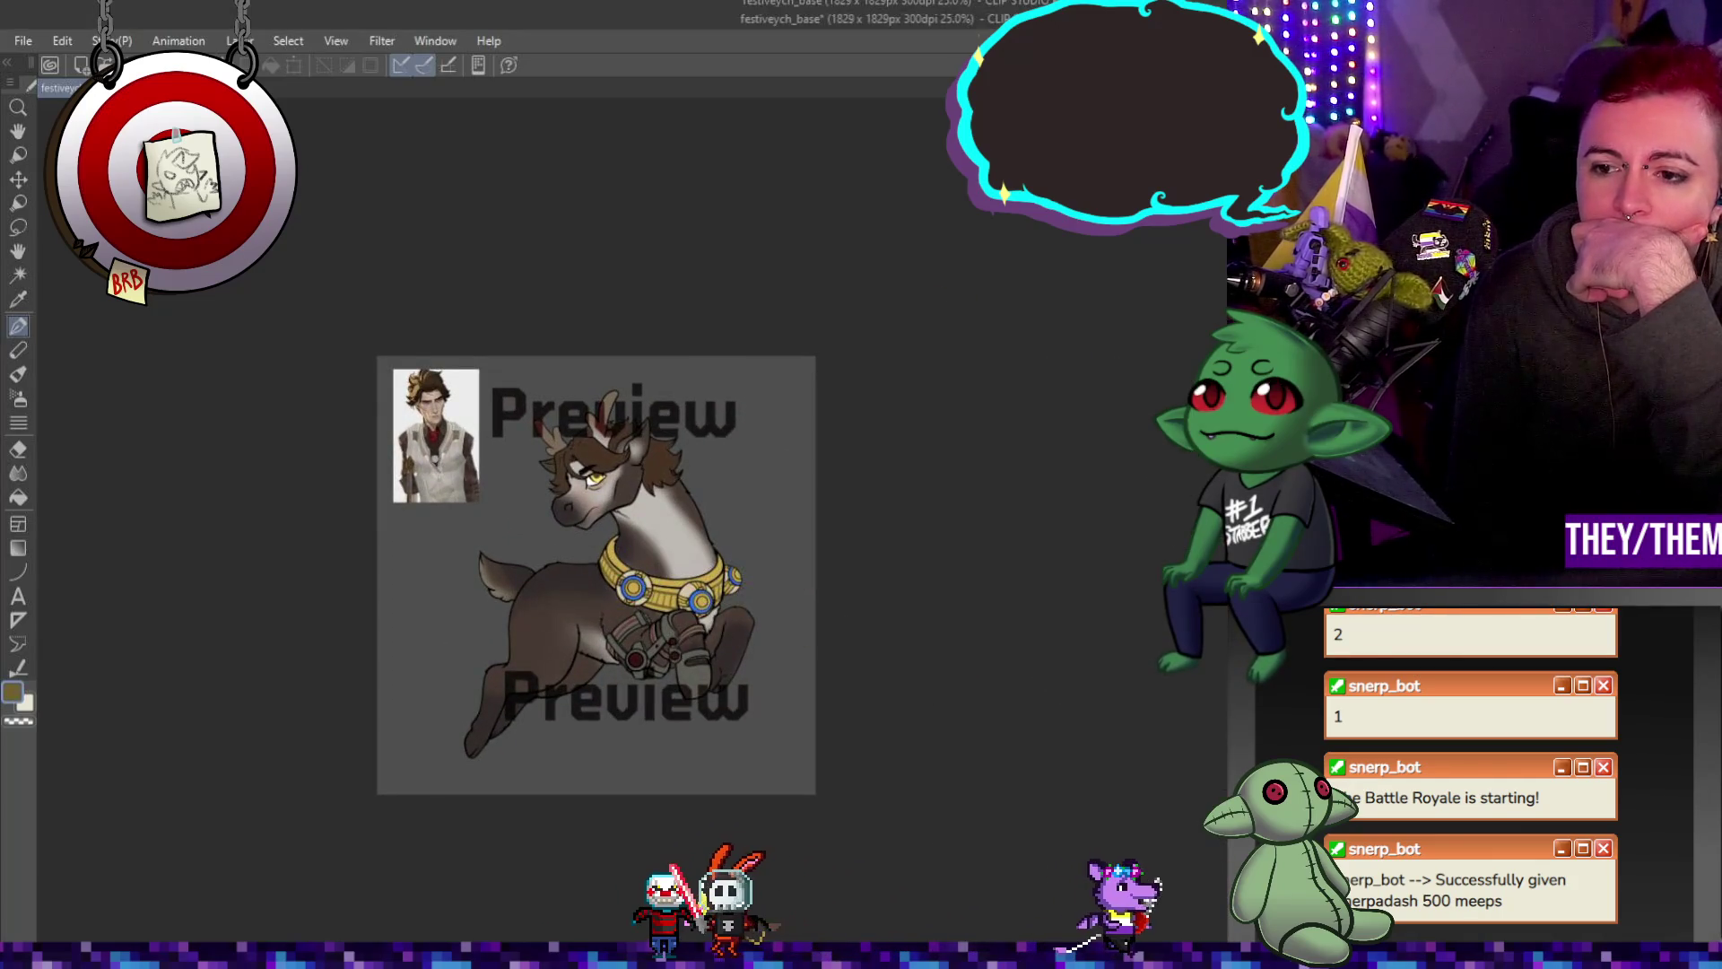
pyautogui.scroll(1, 596, 575)
pyautogui.scroll(2, 439, 545)
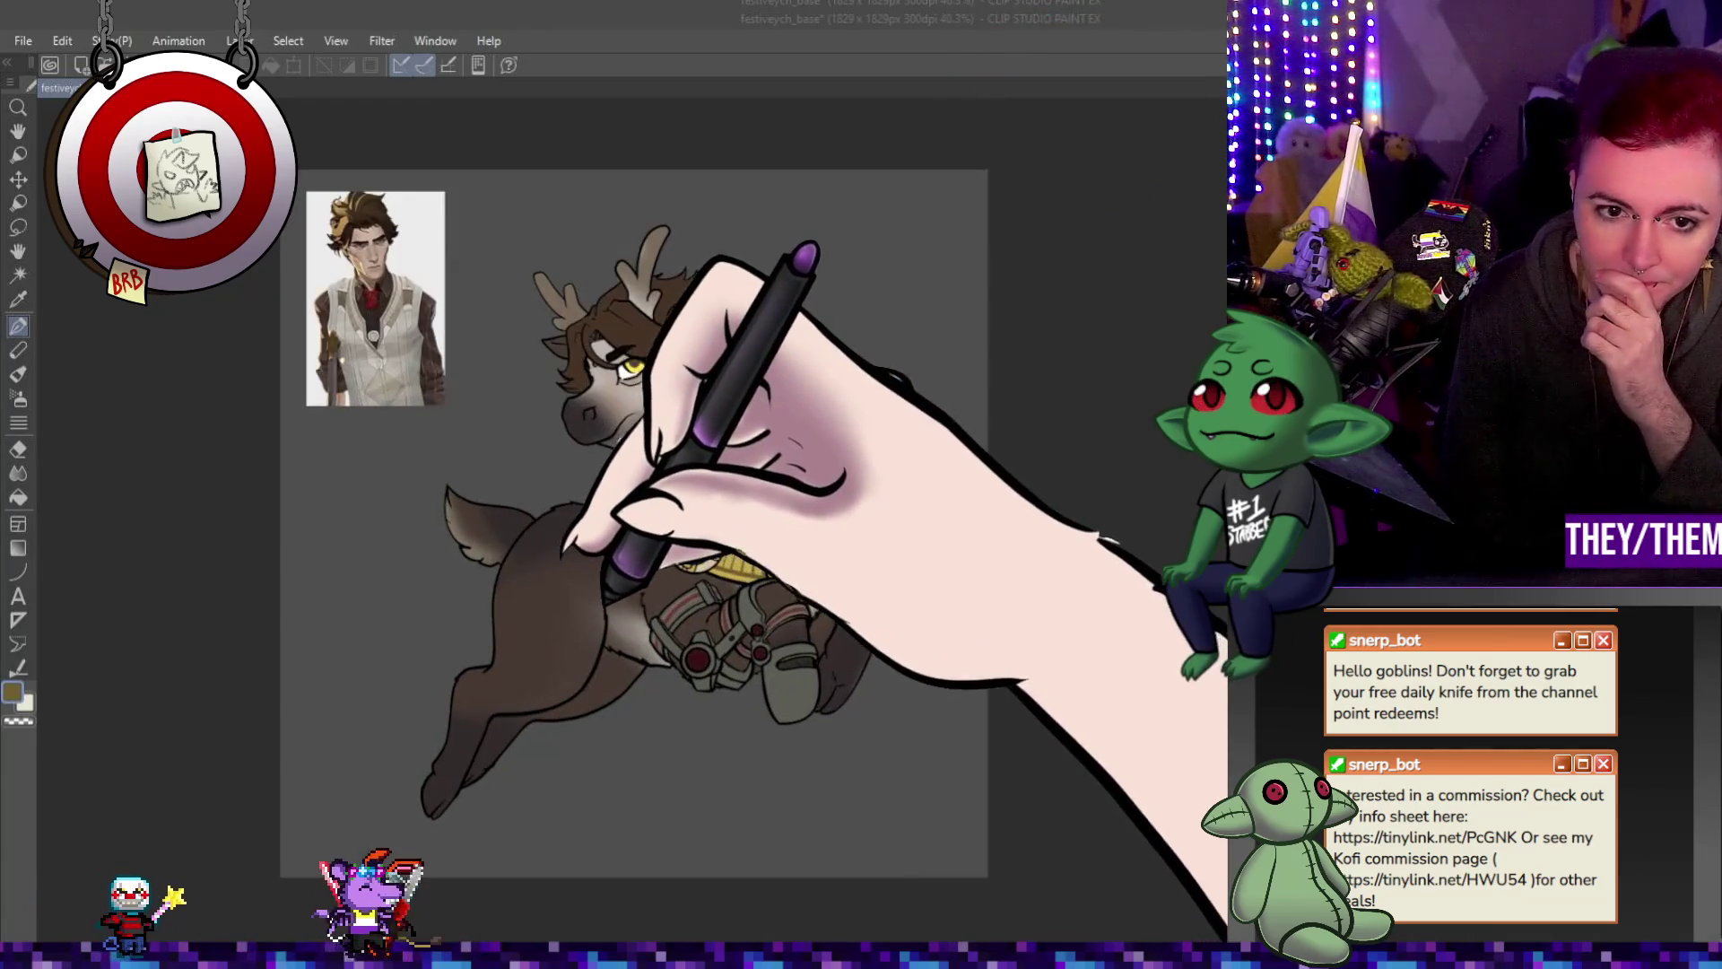
pyautogui.scroll(-1, 632, 524)
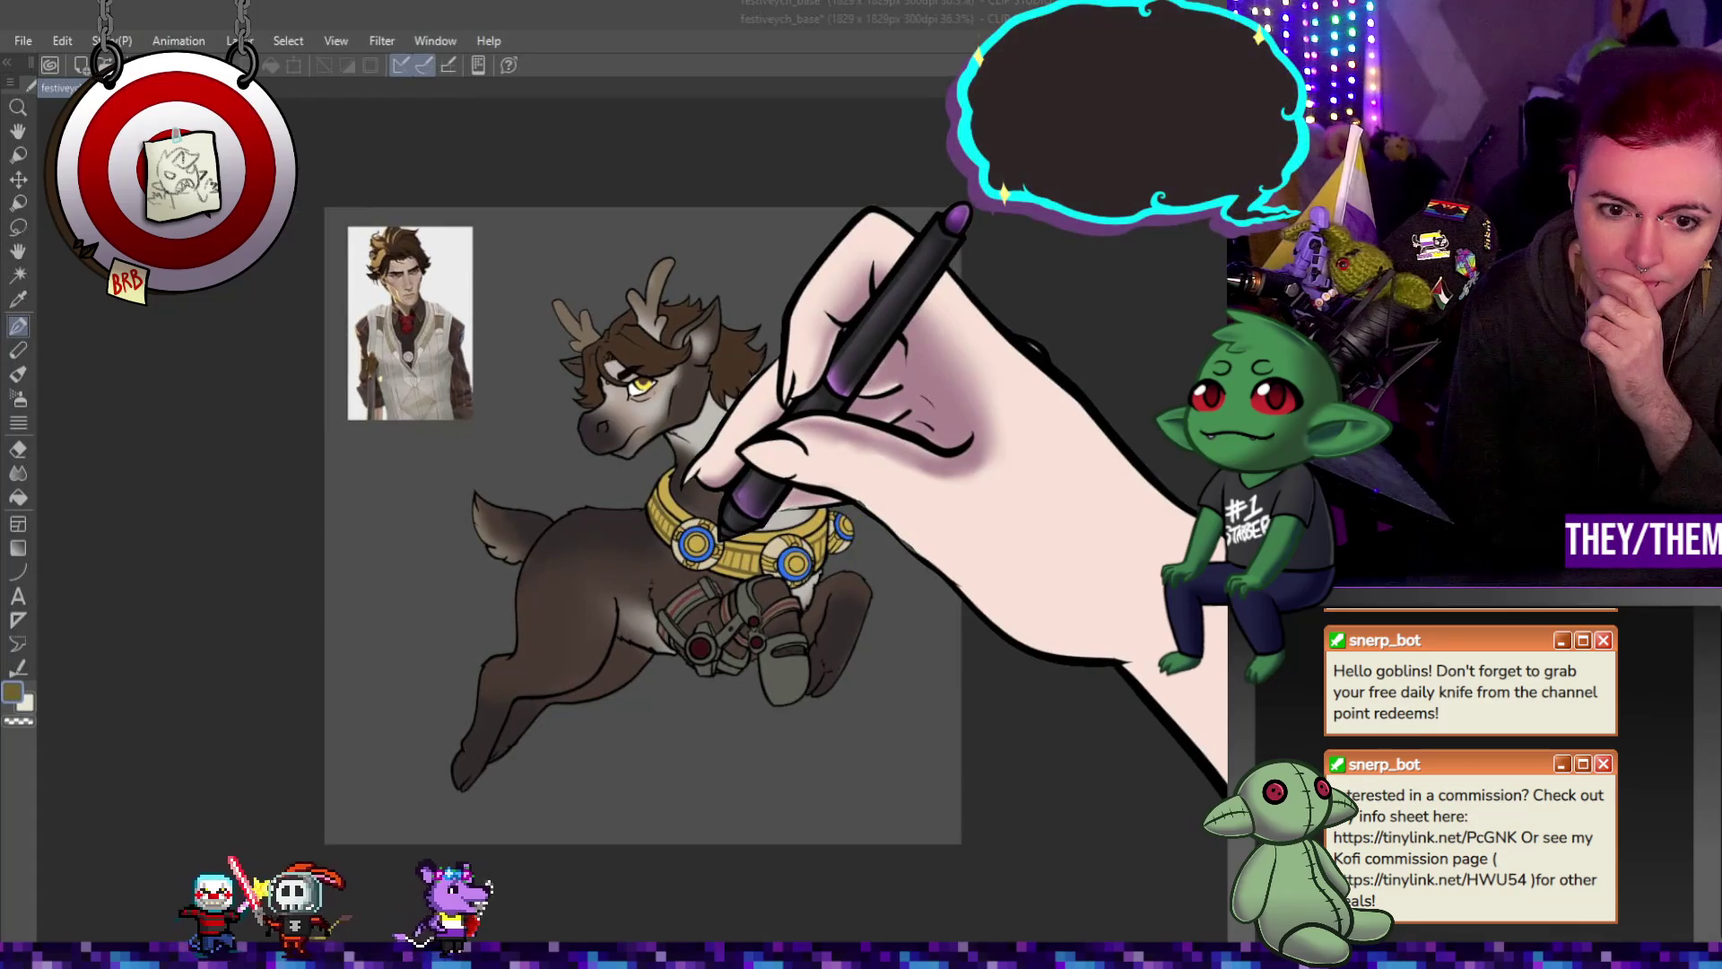
pyautogui.scroll(1, 636, 525)
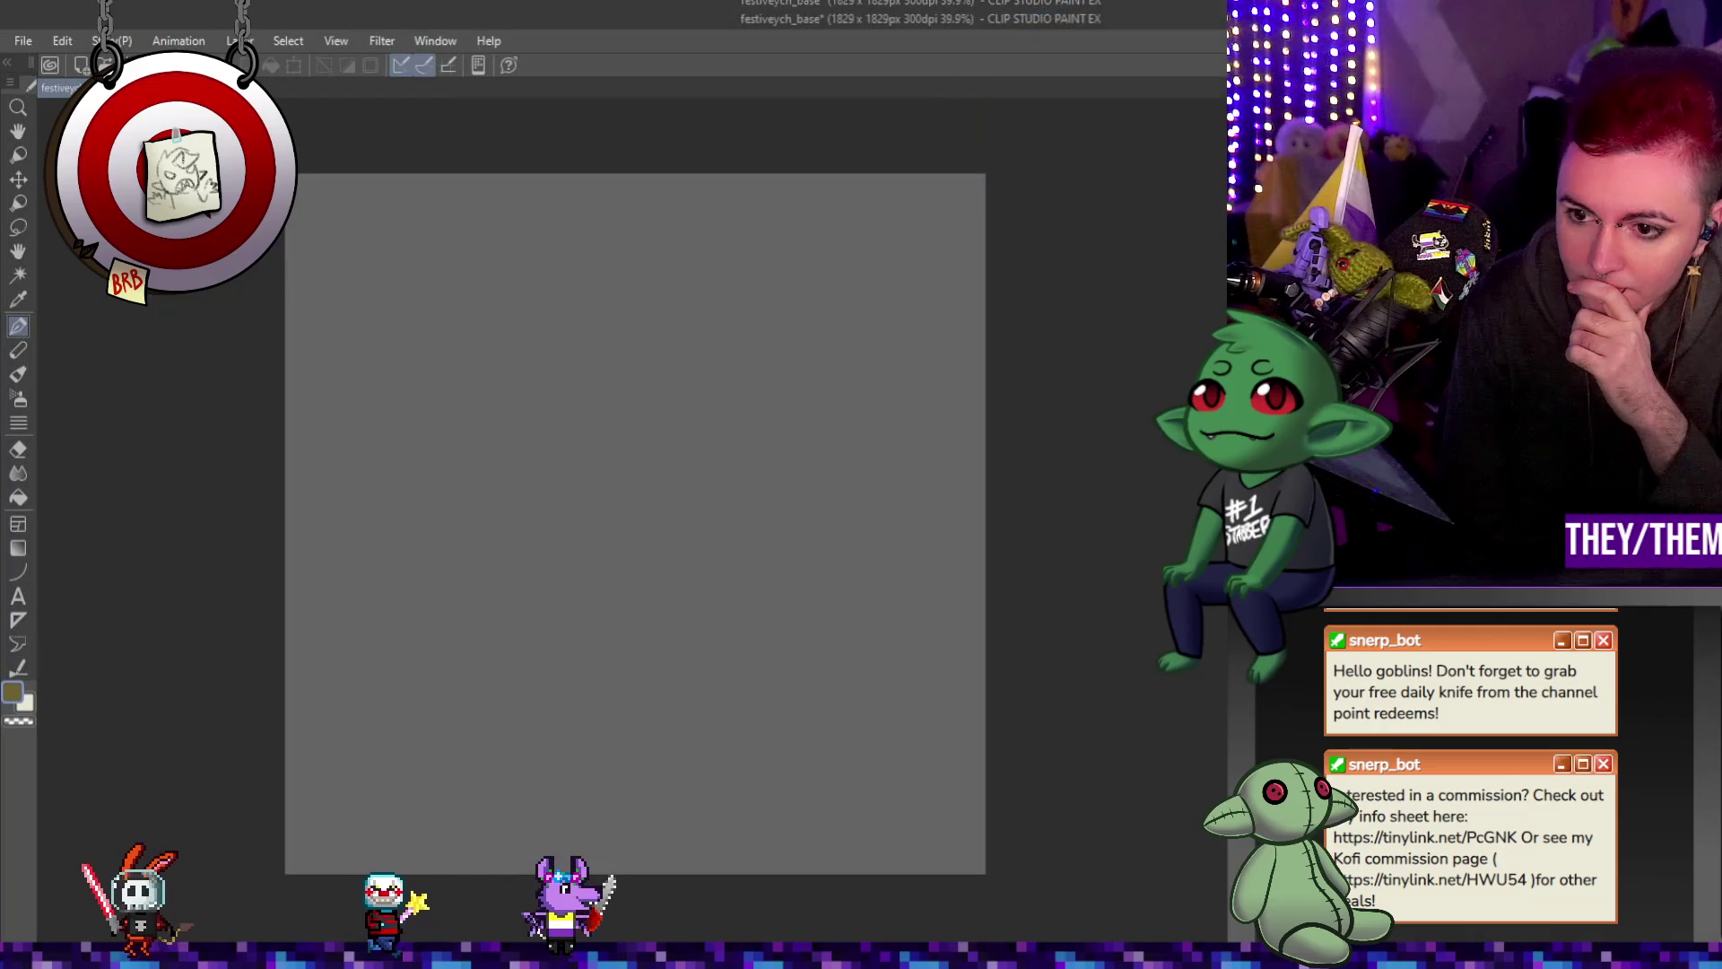
pyautogui.hotkey('ctrl', '+')
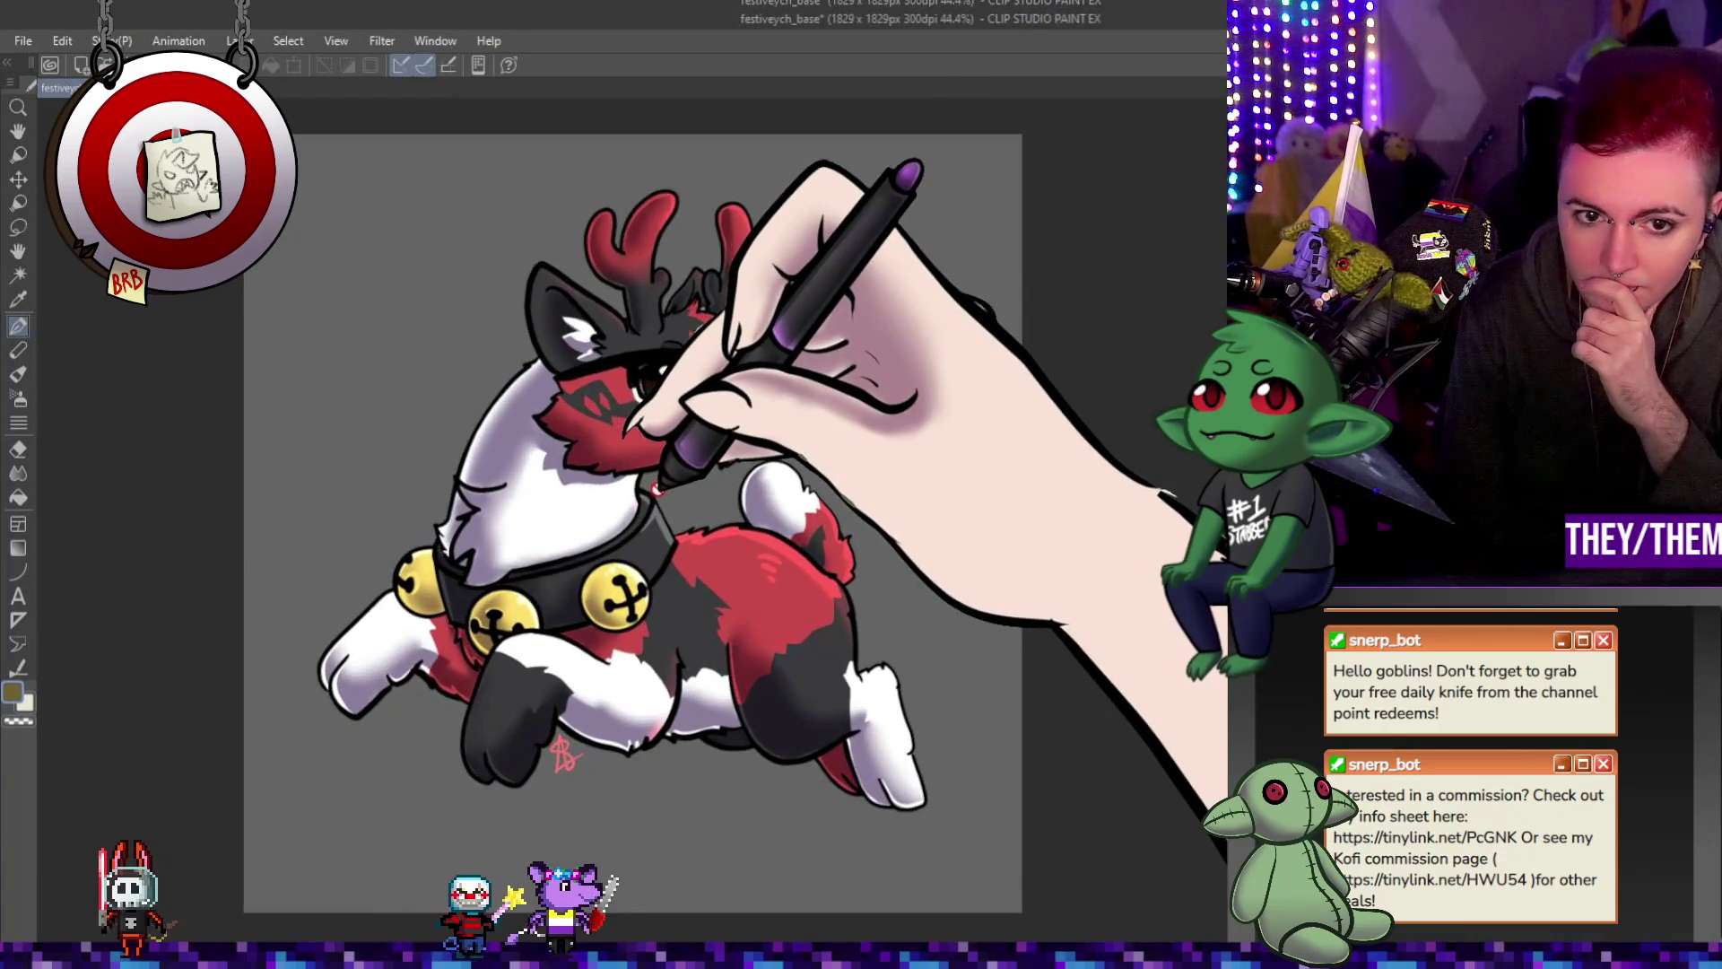
pyautogui.hotkey('ctrl', '-')
pyautogui.hotkey('ctrl', '-')
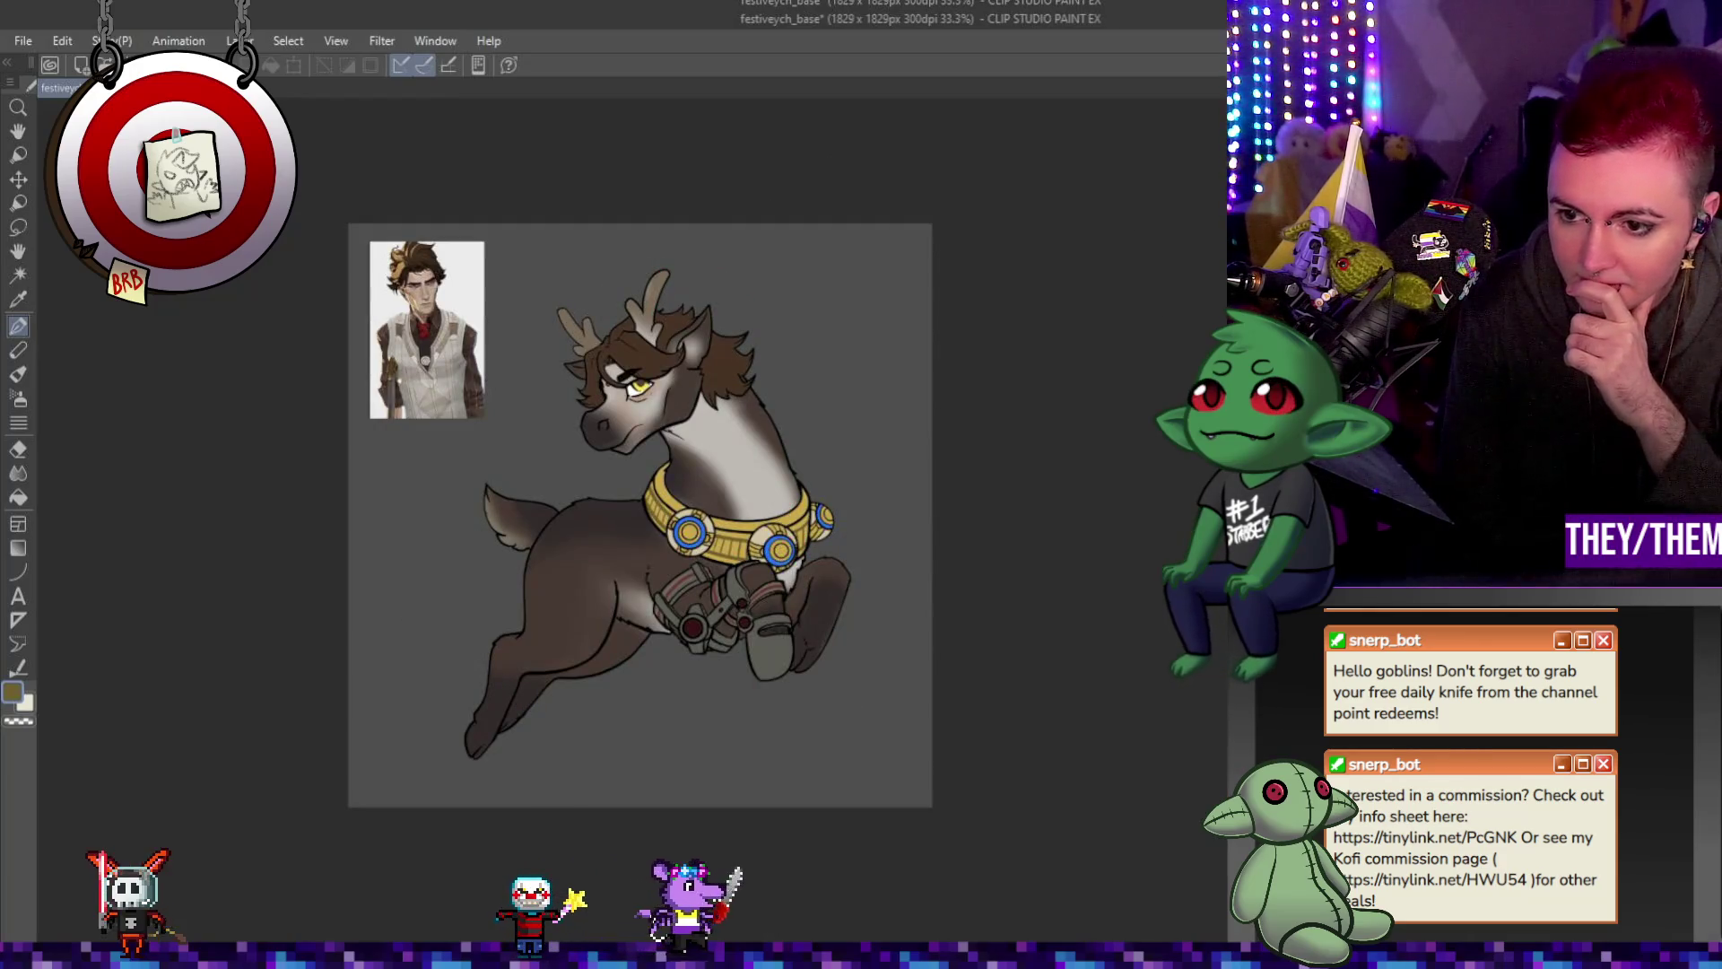
# Paint thin light highlight strokes on the head, neck and back leg, then hide the brown fur colouring.
pyautogui.hotkey('ctrl', '+')
pyautogui.hotkey('ctrl', '+')
pyautogui.hotkey('ctrl', '+')
pyautogui.scroll(-1, 840, 556)
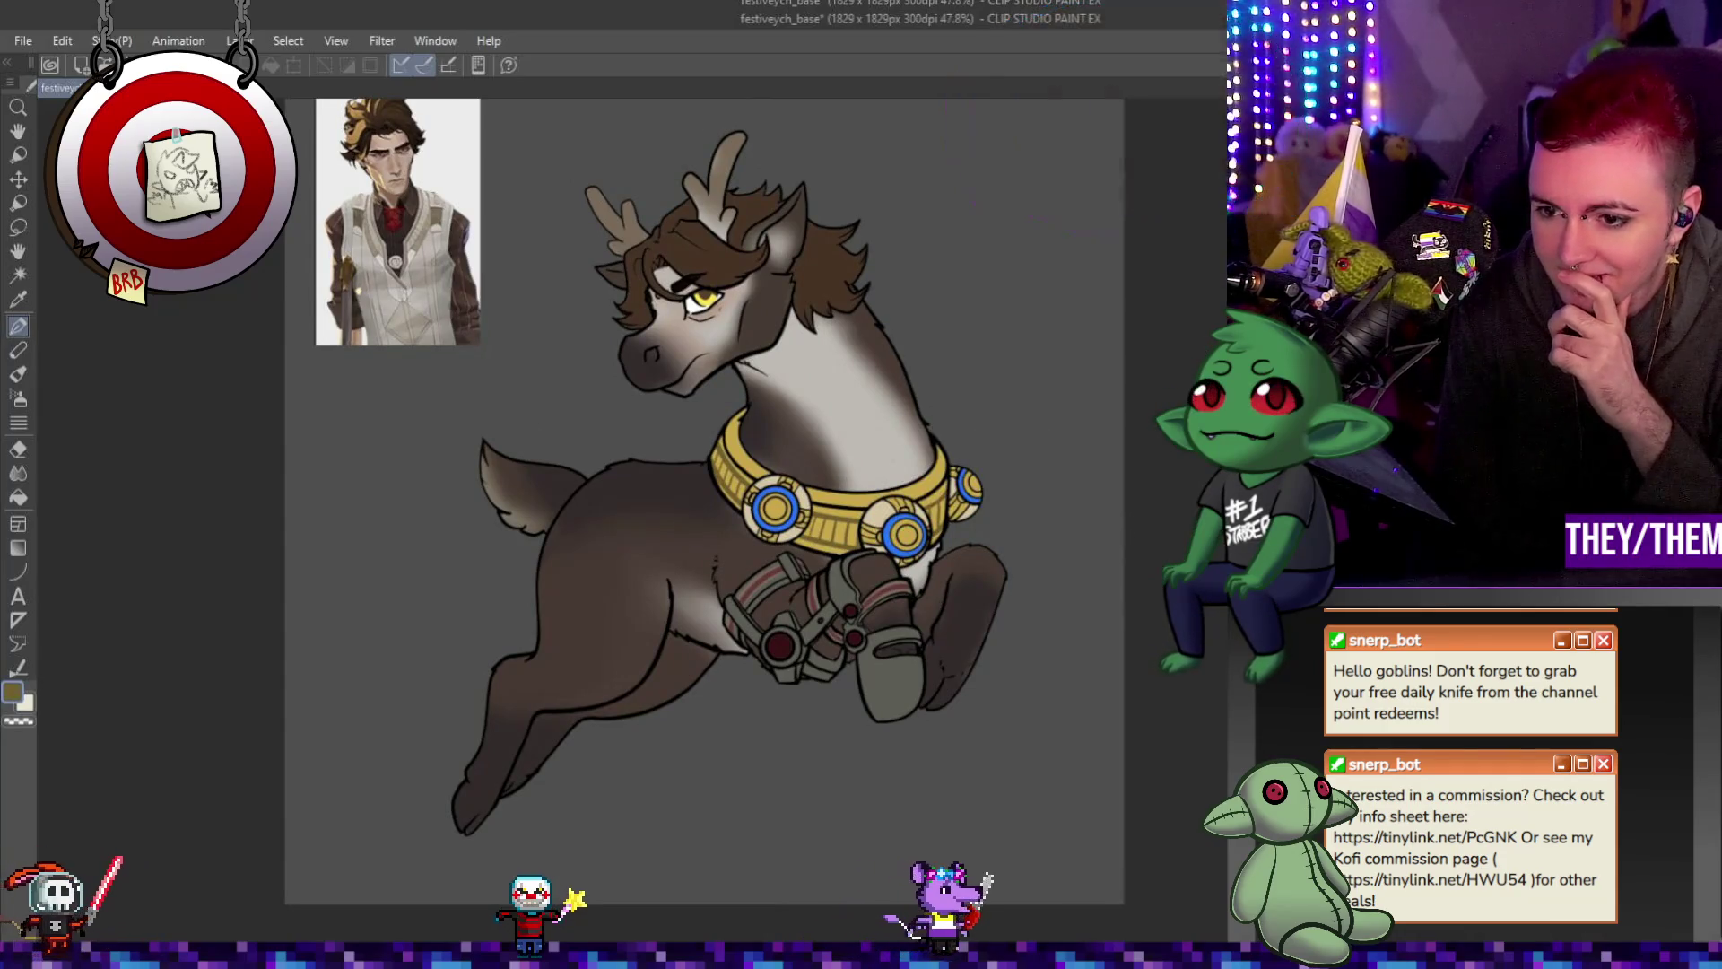
pyautogui.hotkey('ctrl', '-')
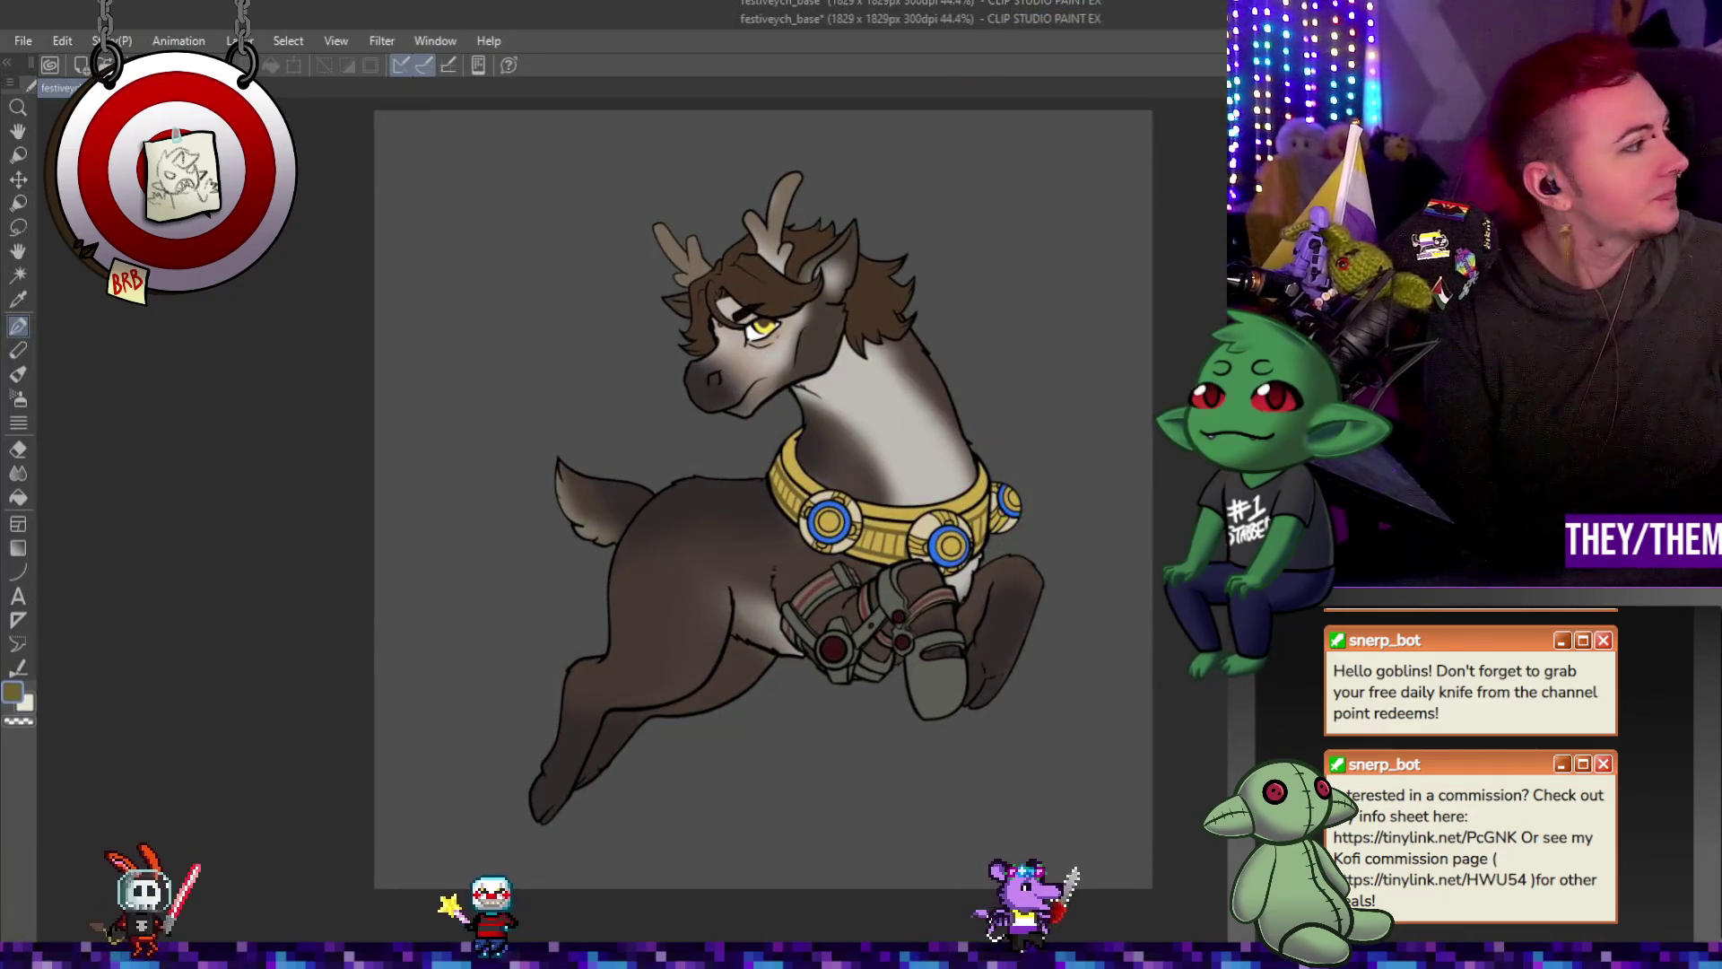
pyautogui.hotkey('ctrl', '-')
pyautogui.scroll(3, 753, 512)
pyautogui.scroll(1, 753, 511)
pyautogui.scroll(-2, 754, 512)
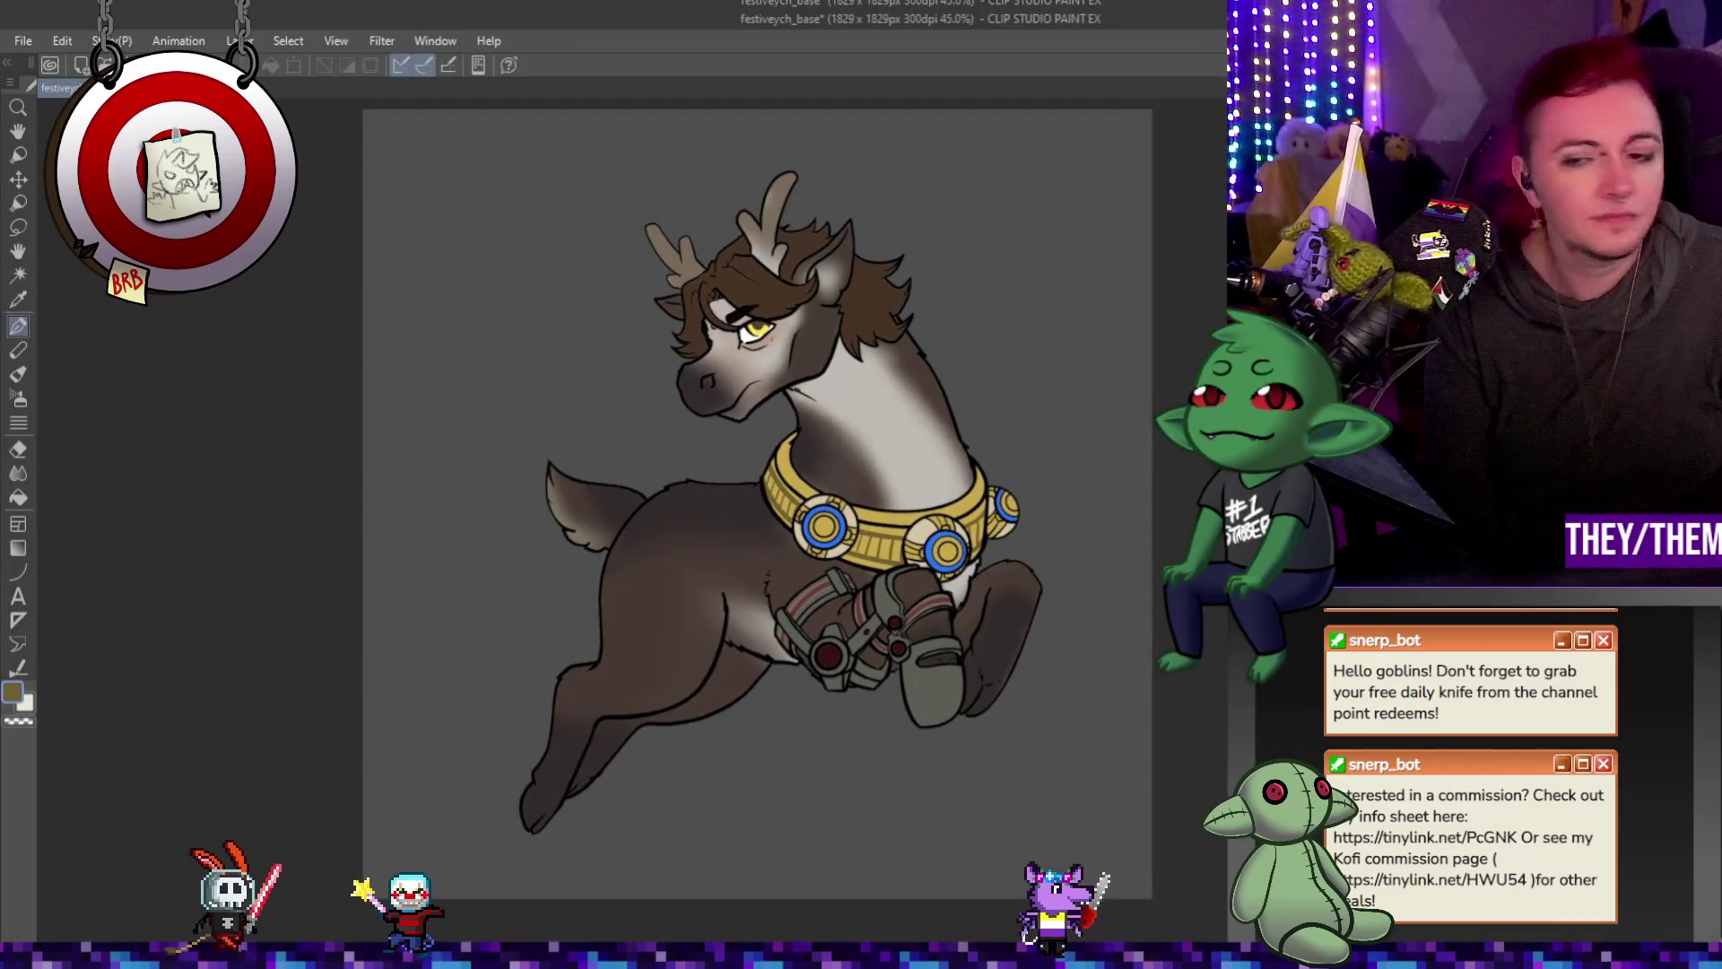
pyautogui.scroll(1, 753, 512)
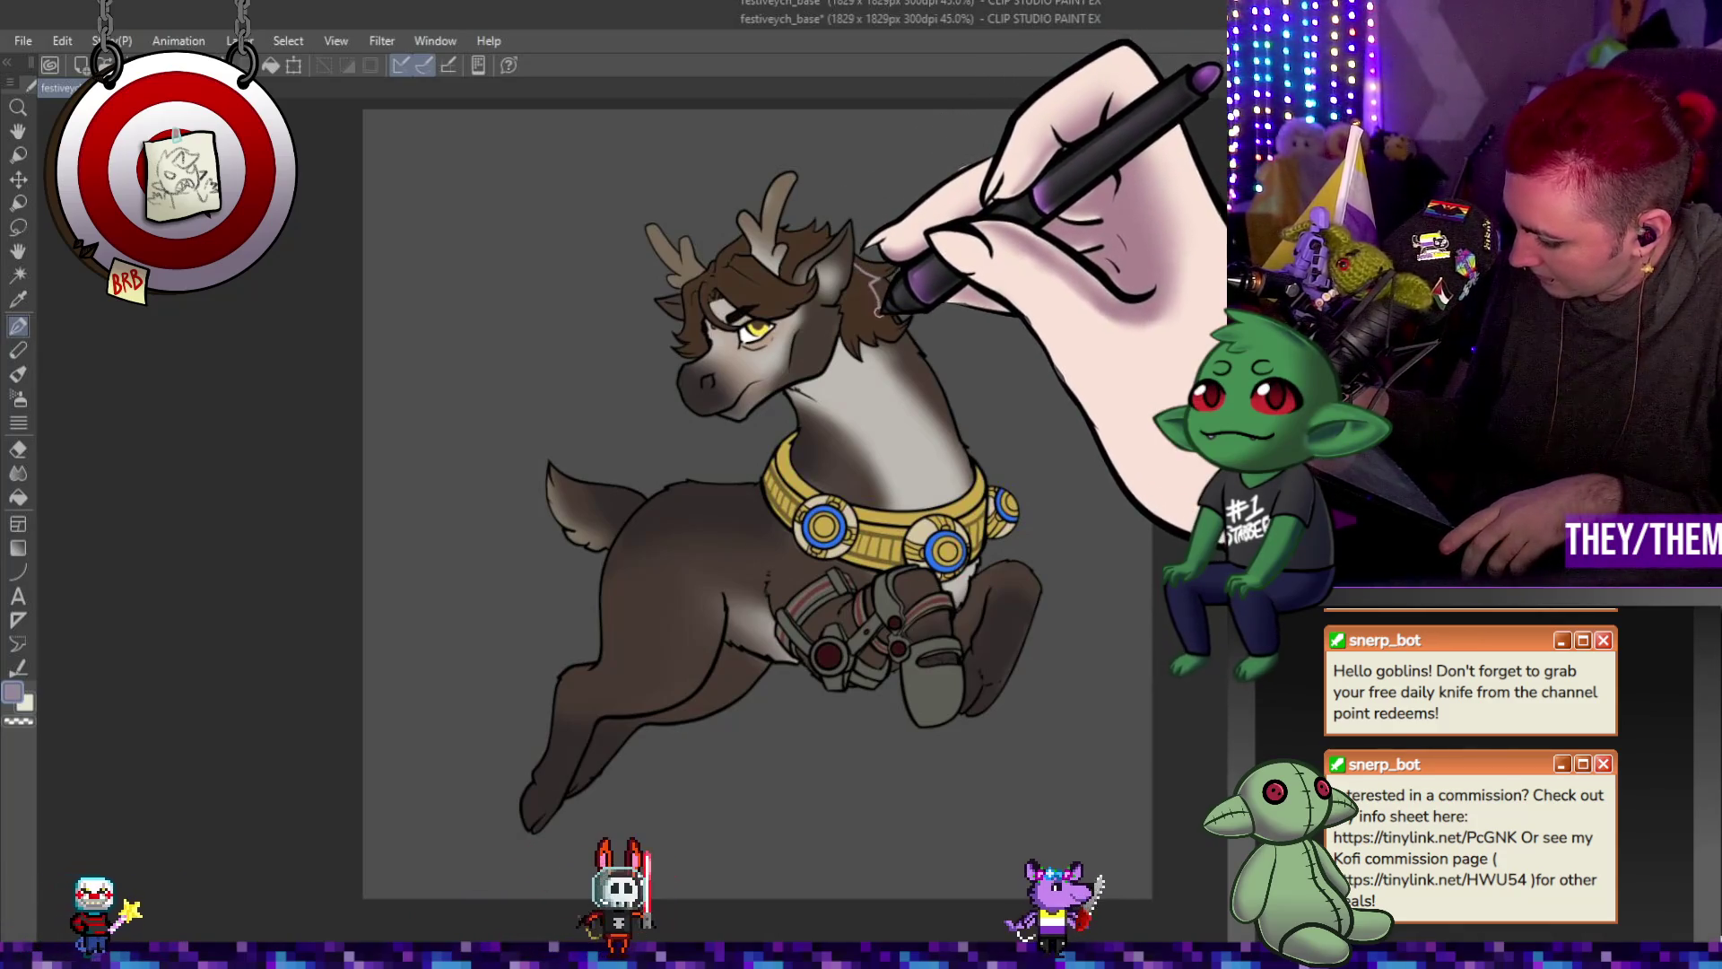
pyautogui.moveTo(876, 284)
pyautogui.mouseDown()
pyautogui.moveTo(928, 396)
pyautogui.moveTo(932, 476)
pyautogui.moveTo(907, 351)
pyautogui.mouseUp()
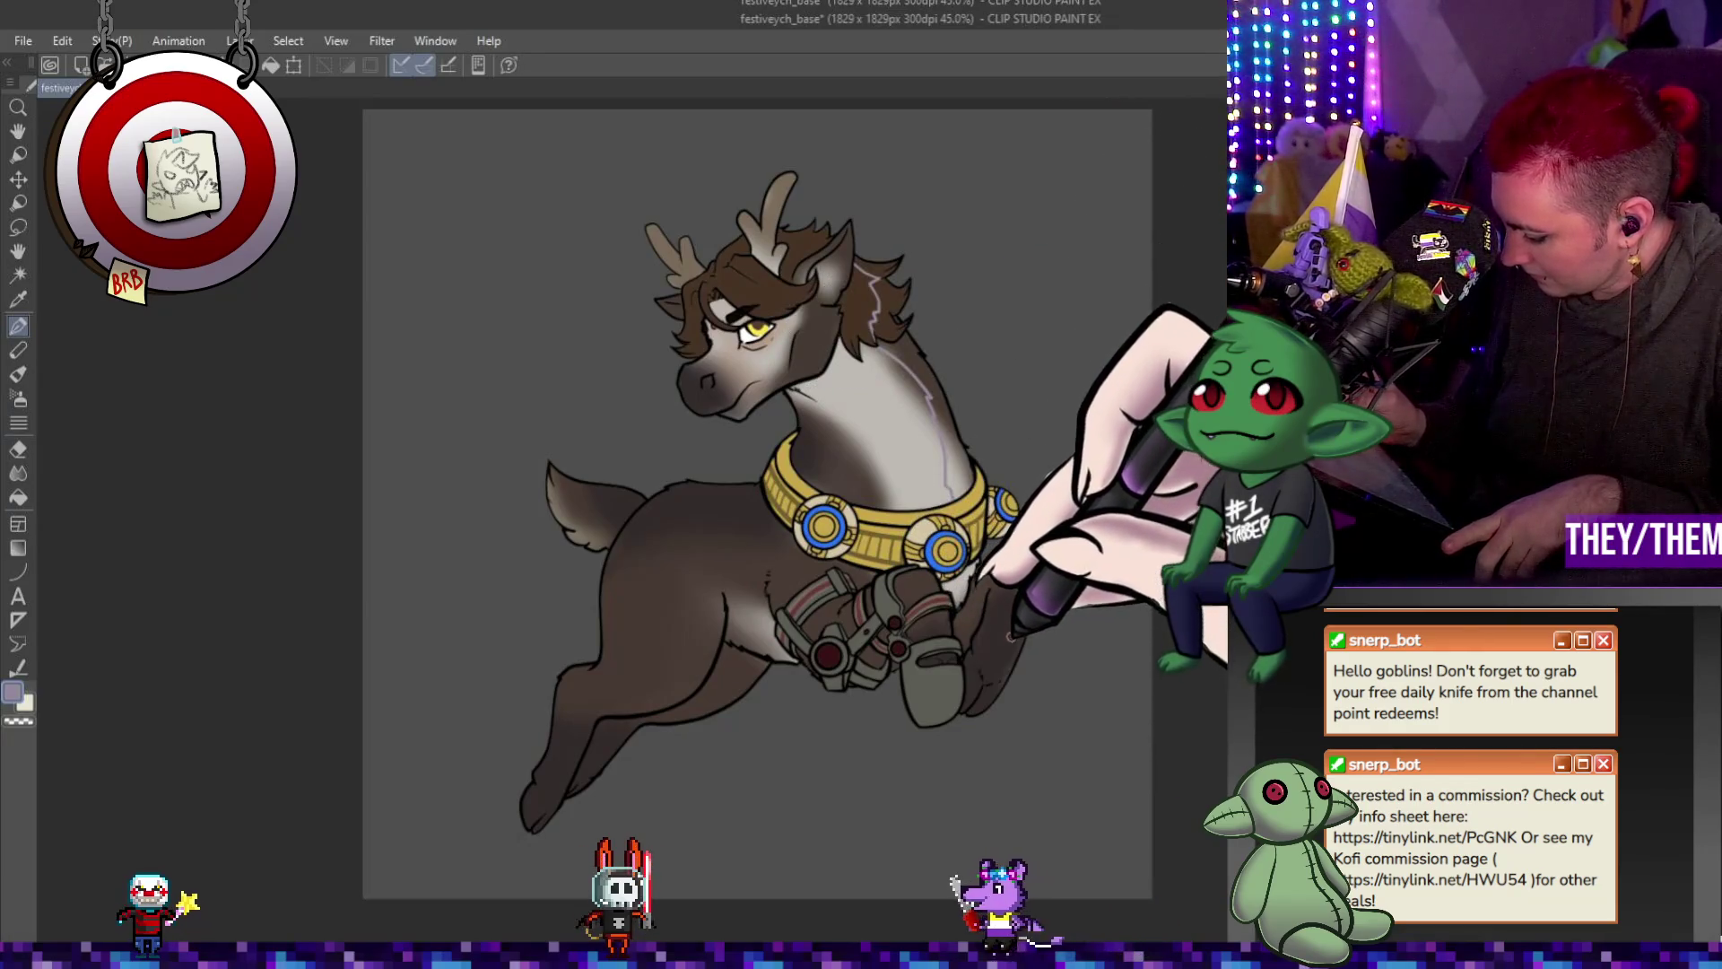
pyautogui.moveTo(1021, 593); pyautogui.dragTo(991, 693)
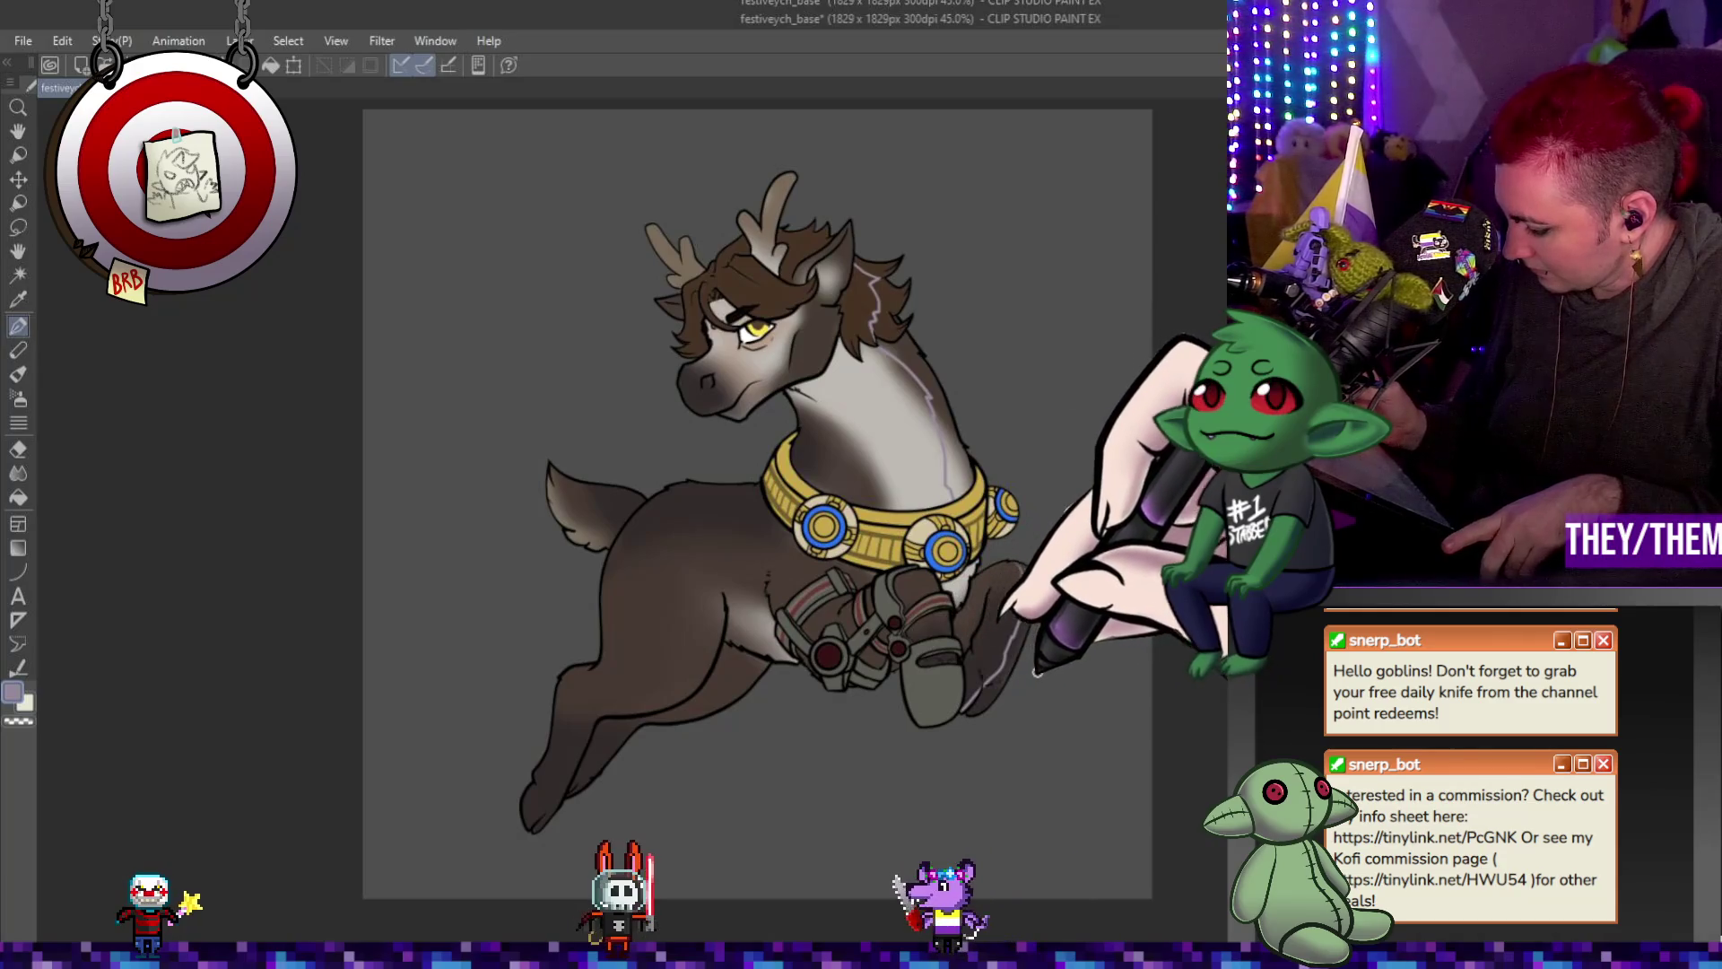
pyautogui.press('g')
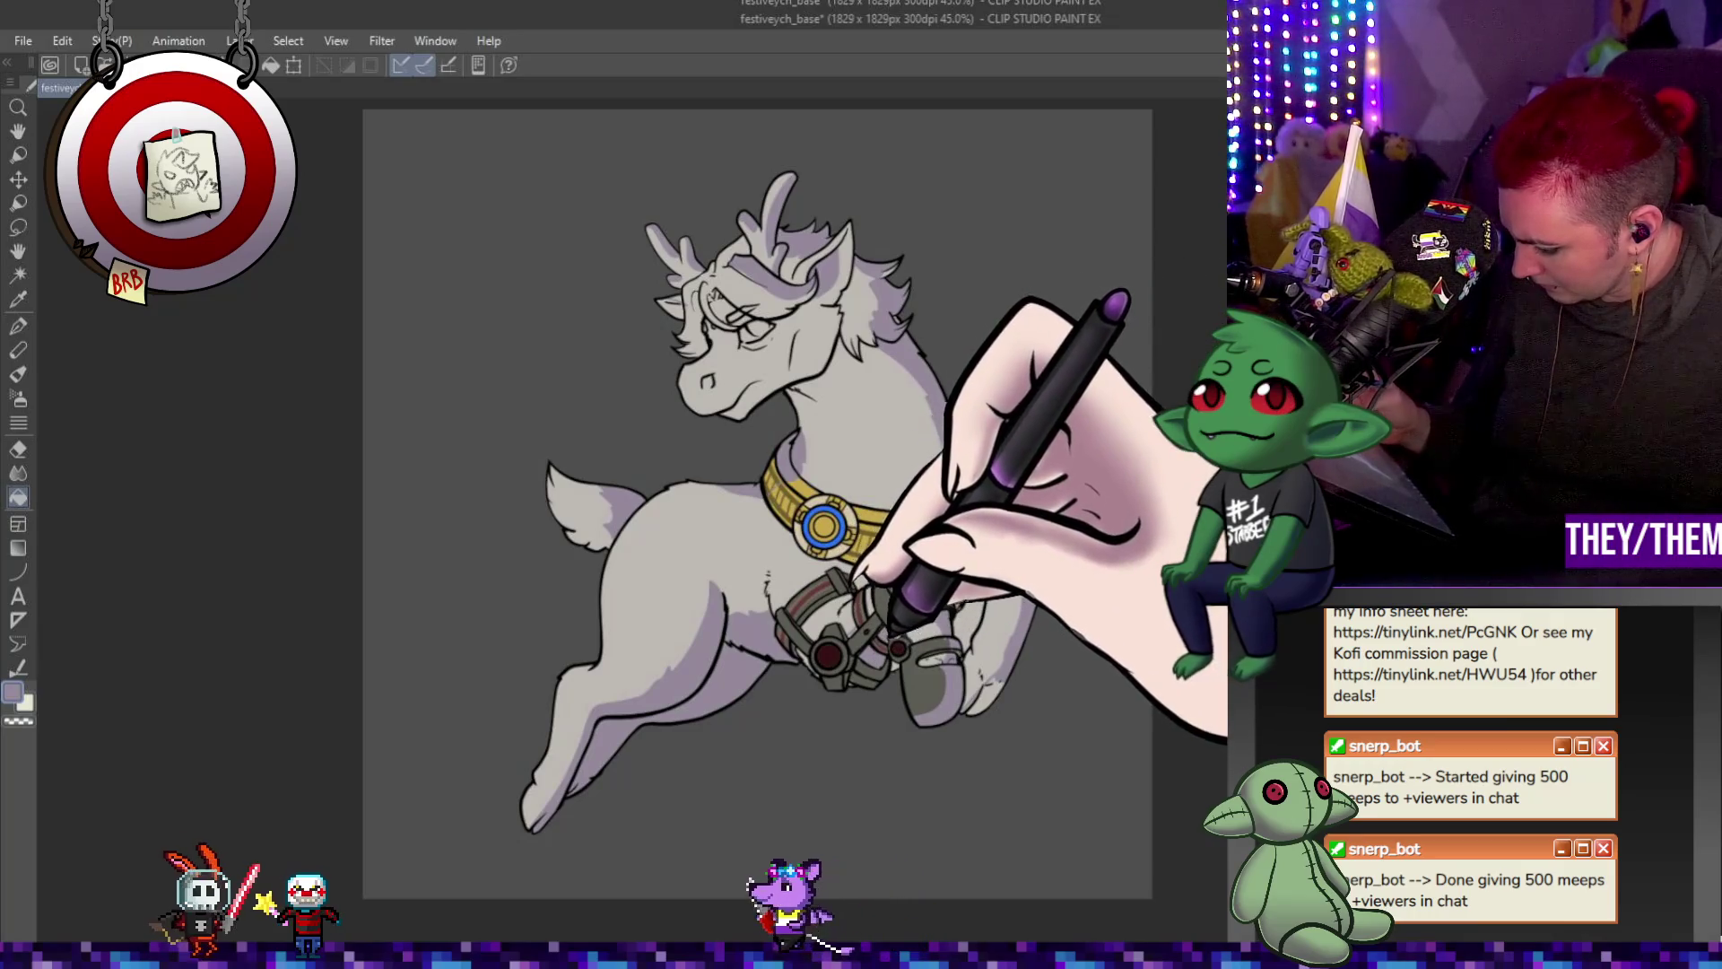
# Add faint highlights along the collar top and redo the collar gems and harness detailing.
pyautogui.press('p')
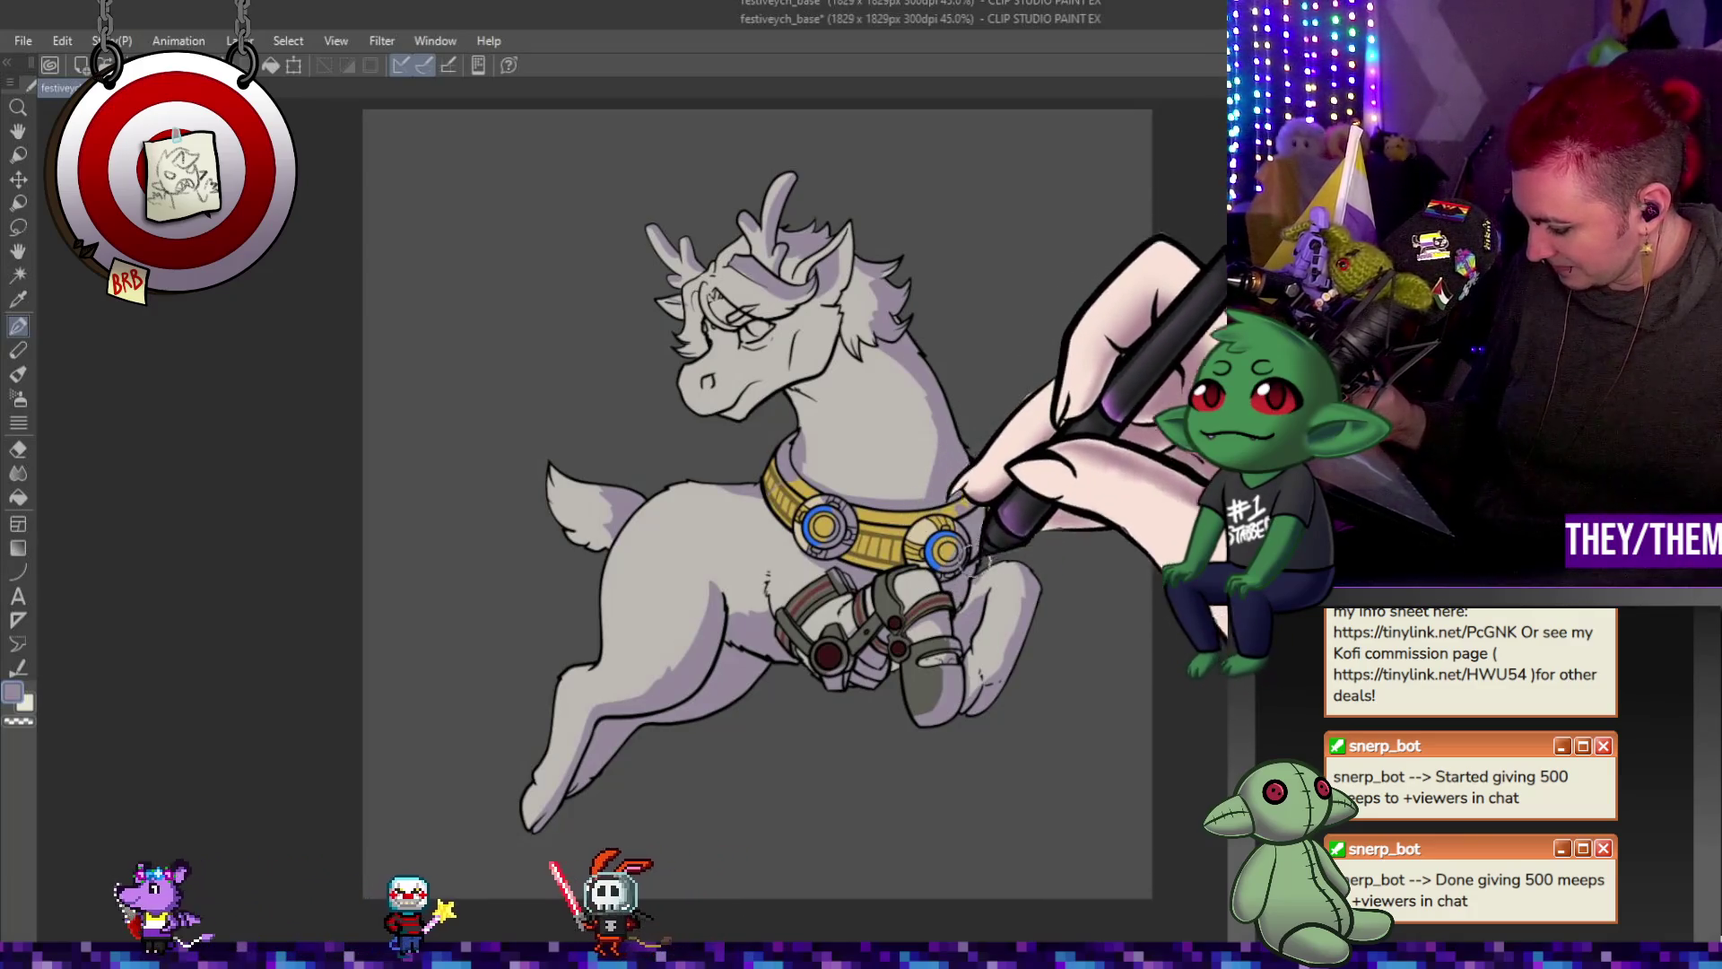
pyautogui.moveTo(841, 498); pyautogui.dragTo(865, 496)
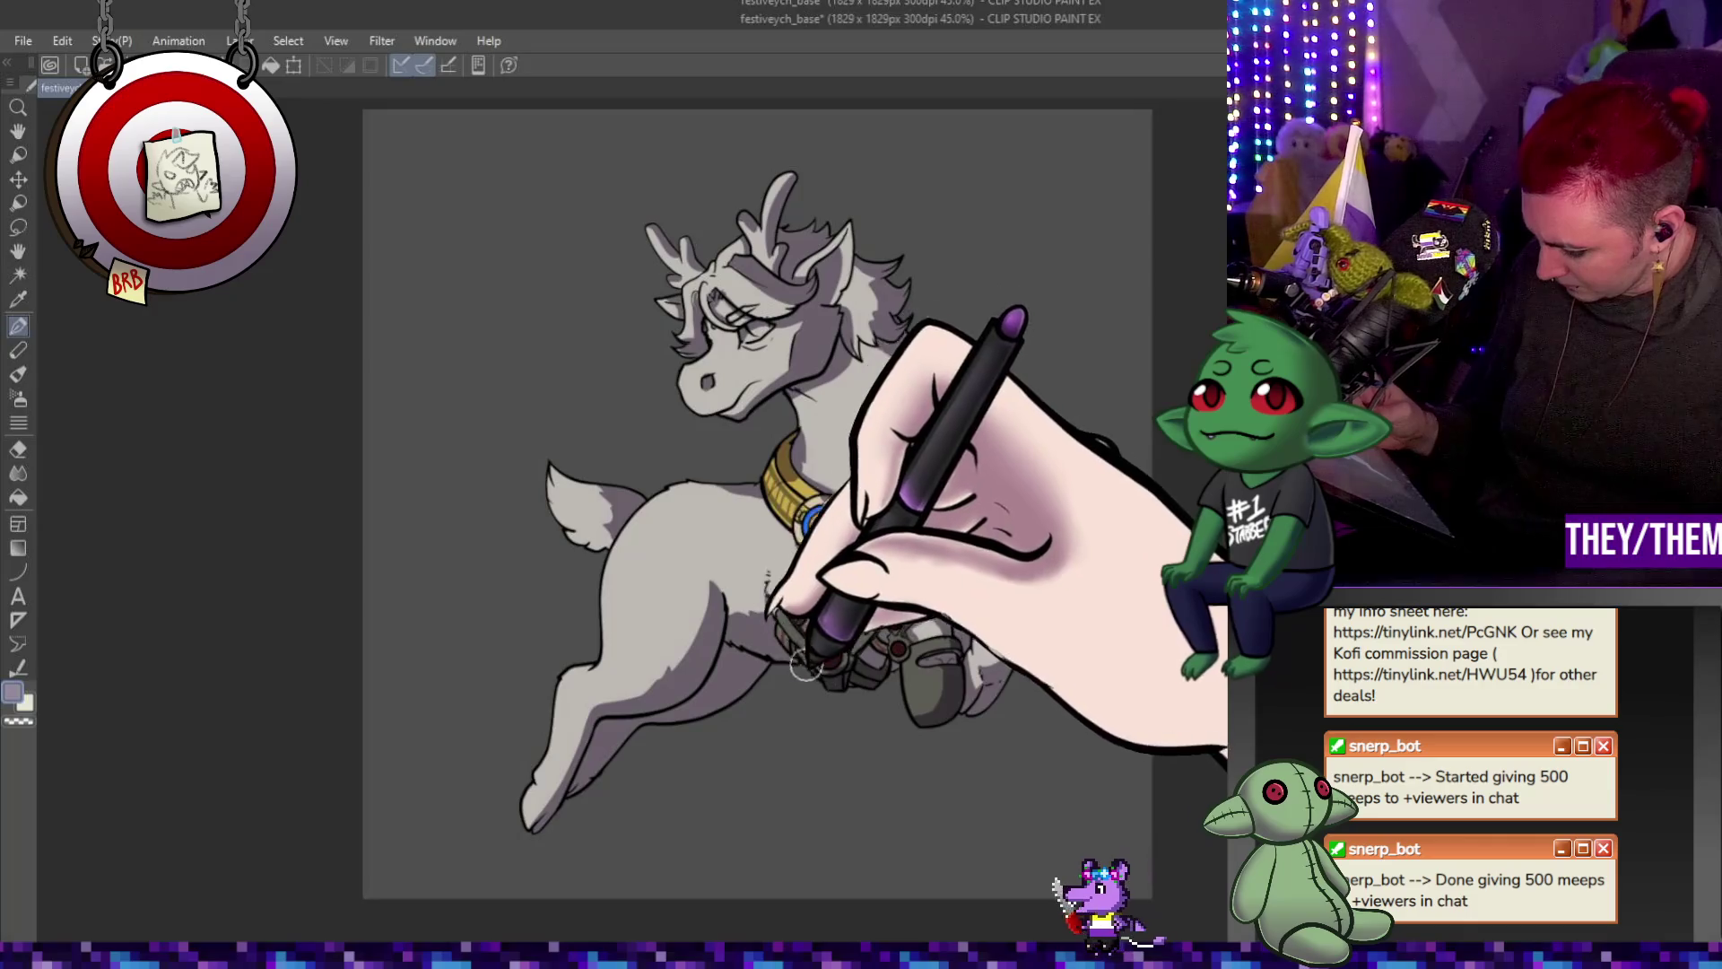
pyautogui.hotkey('ctrl', 'y')
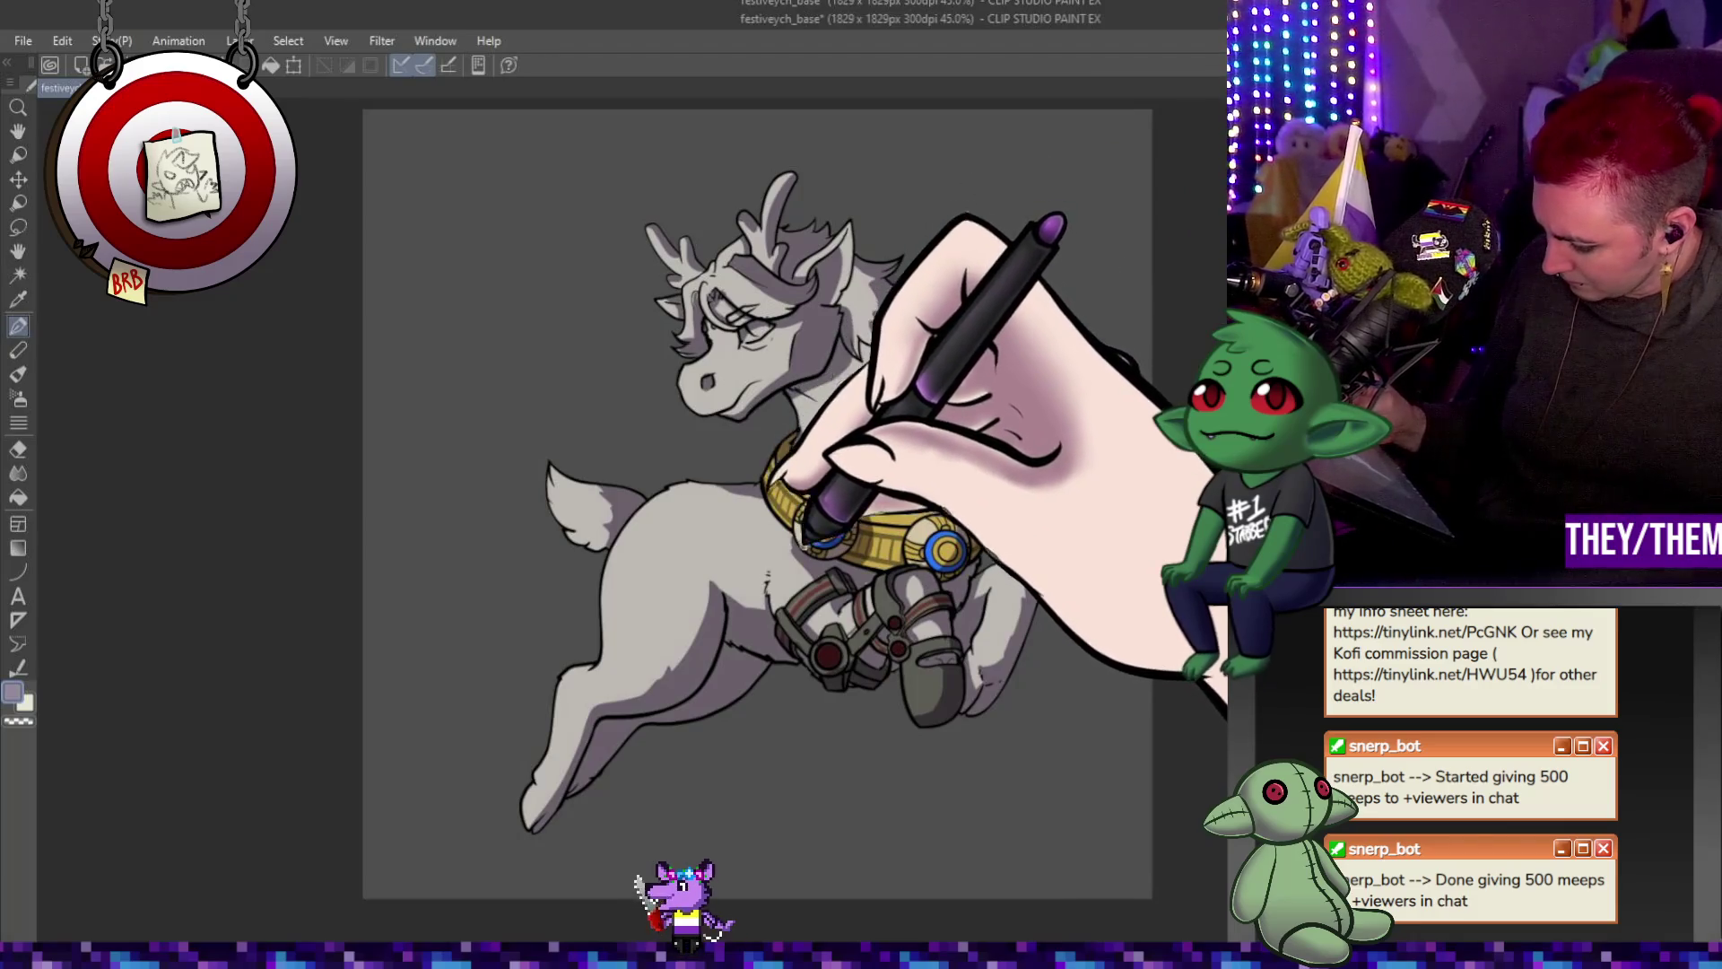
pyautogui.scroll(5, 817, 567)
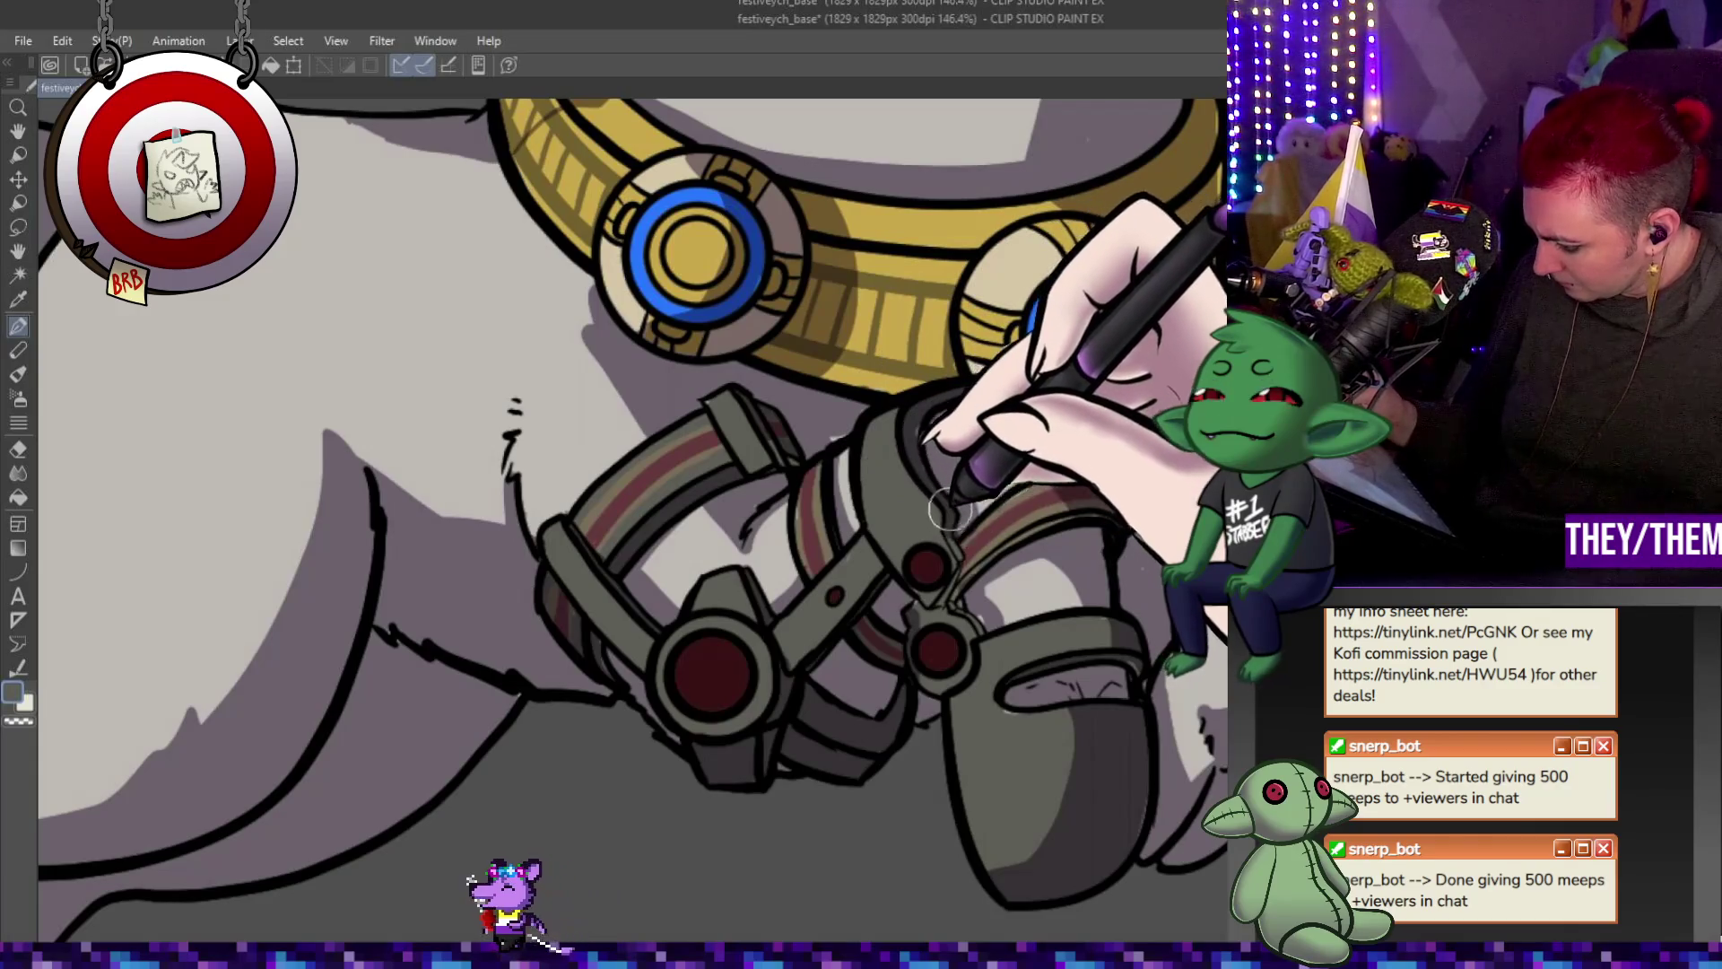
# Draw a dark line extending along the foreleg harness strap.
pyautogui.moveTo(948, 504); pyautogui.dragTo(914, 463)
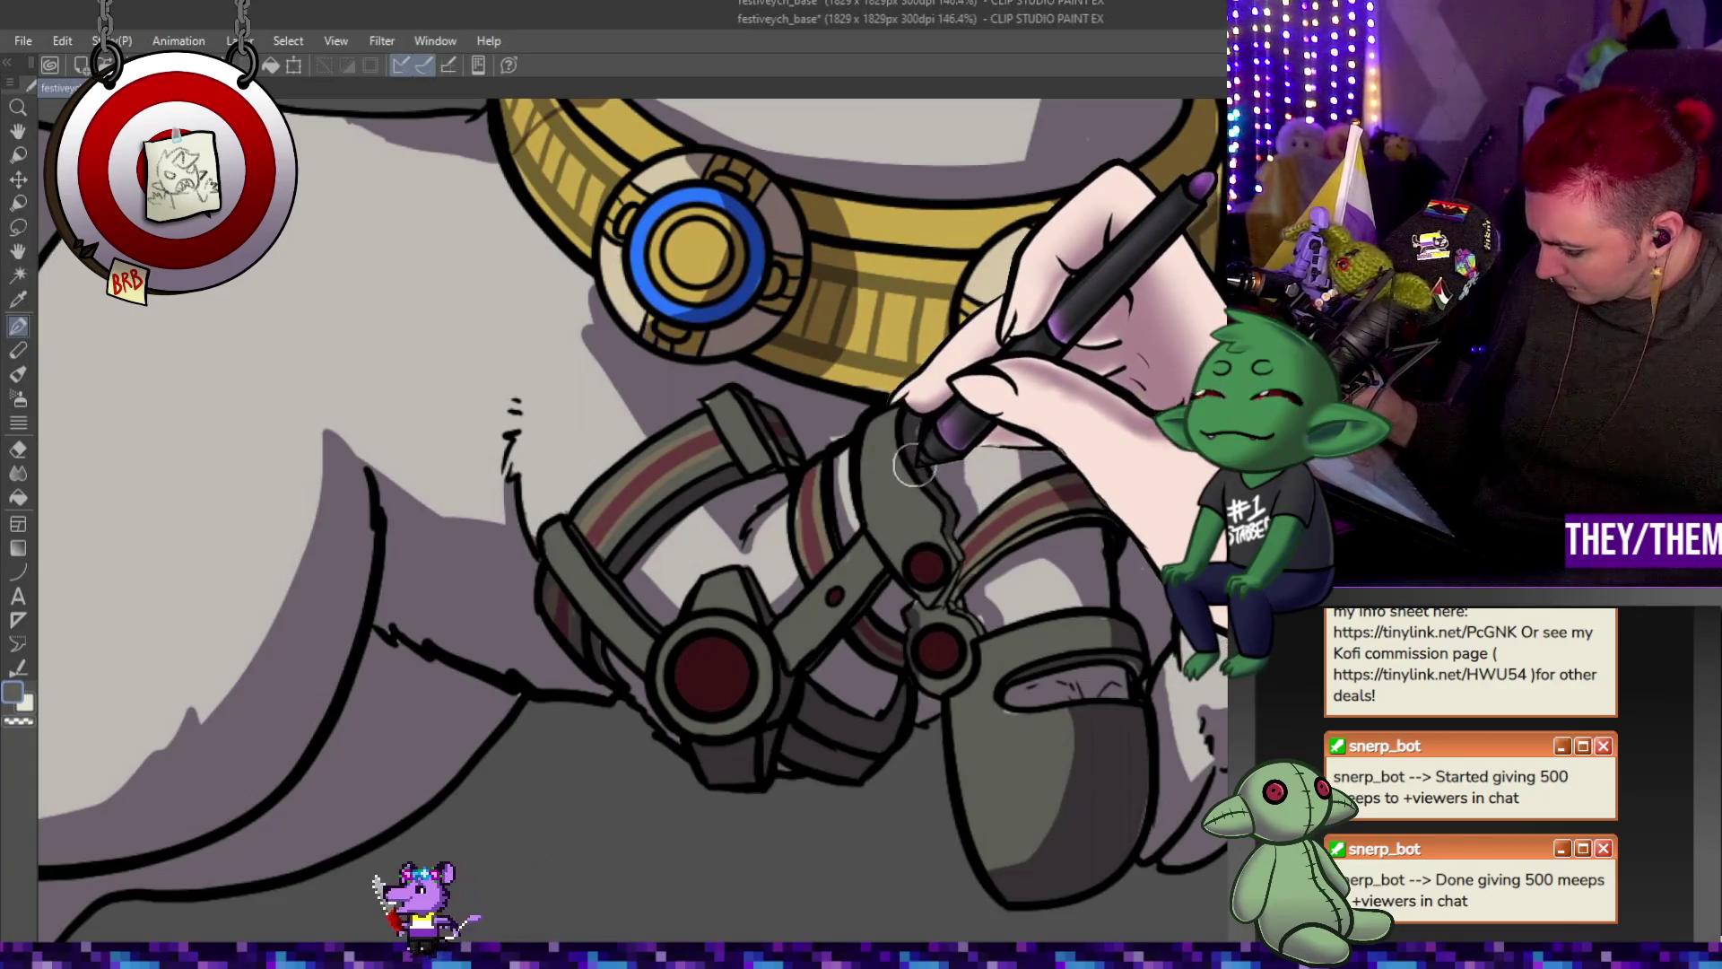
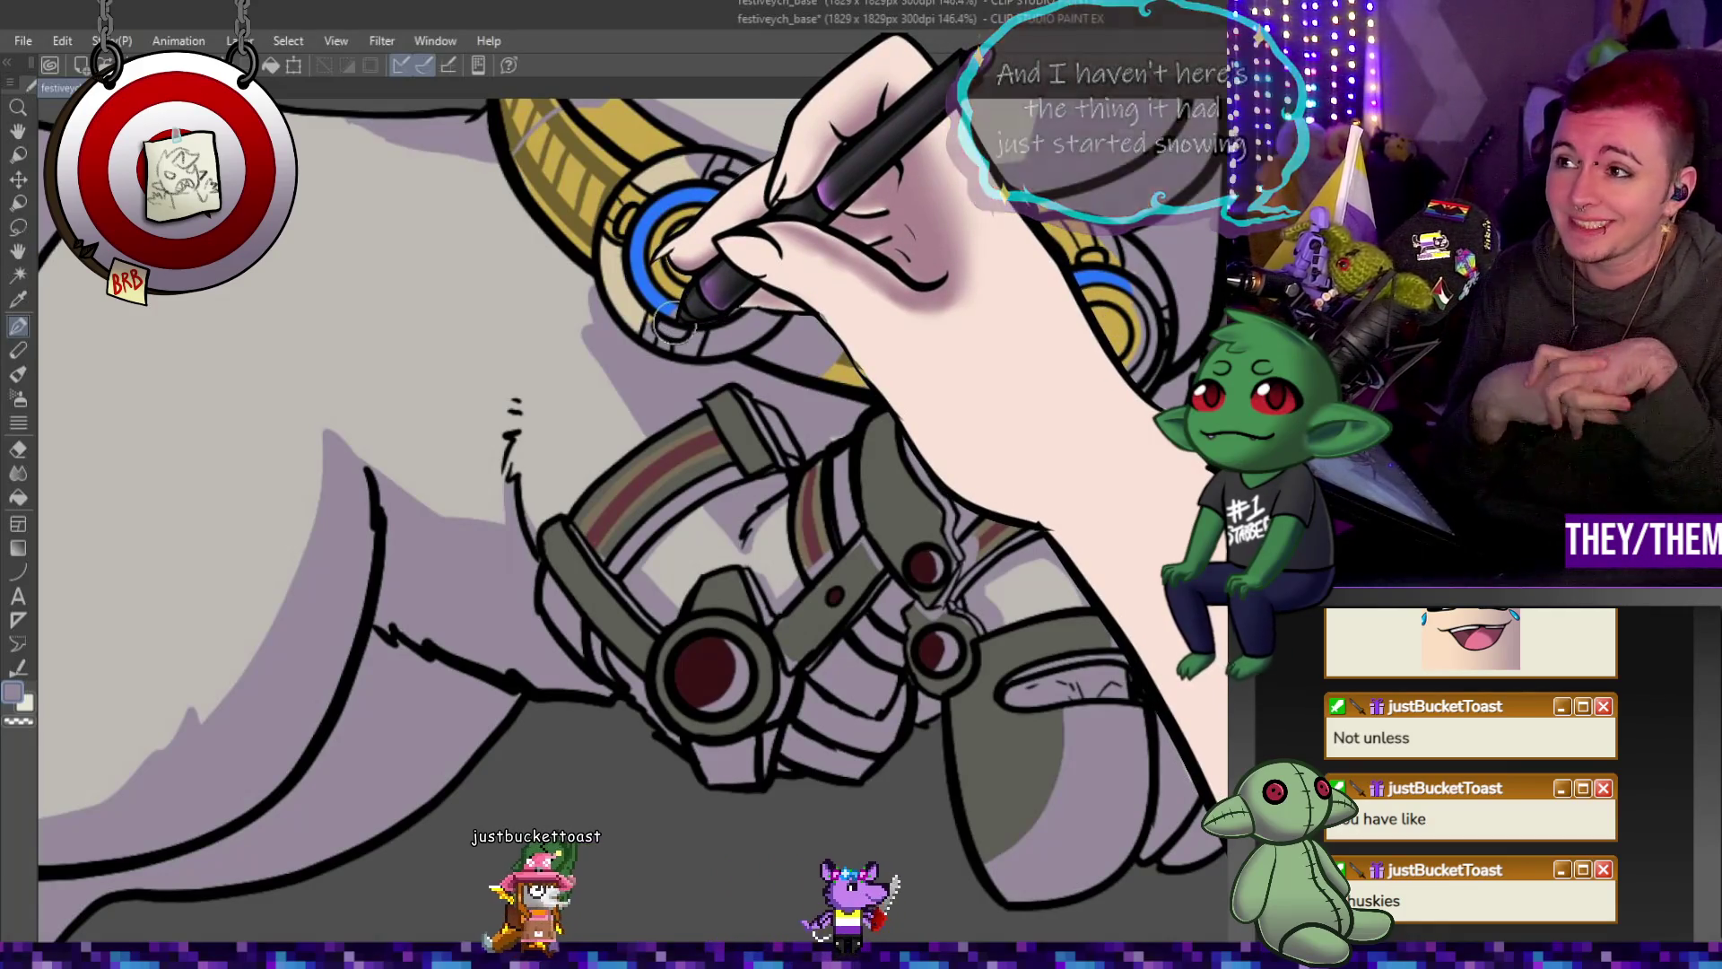
pyautogui.scroll(-5, 647, 404)
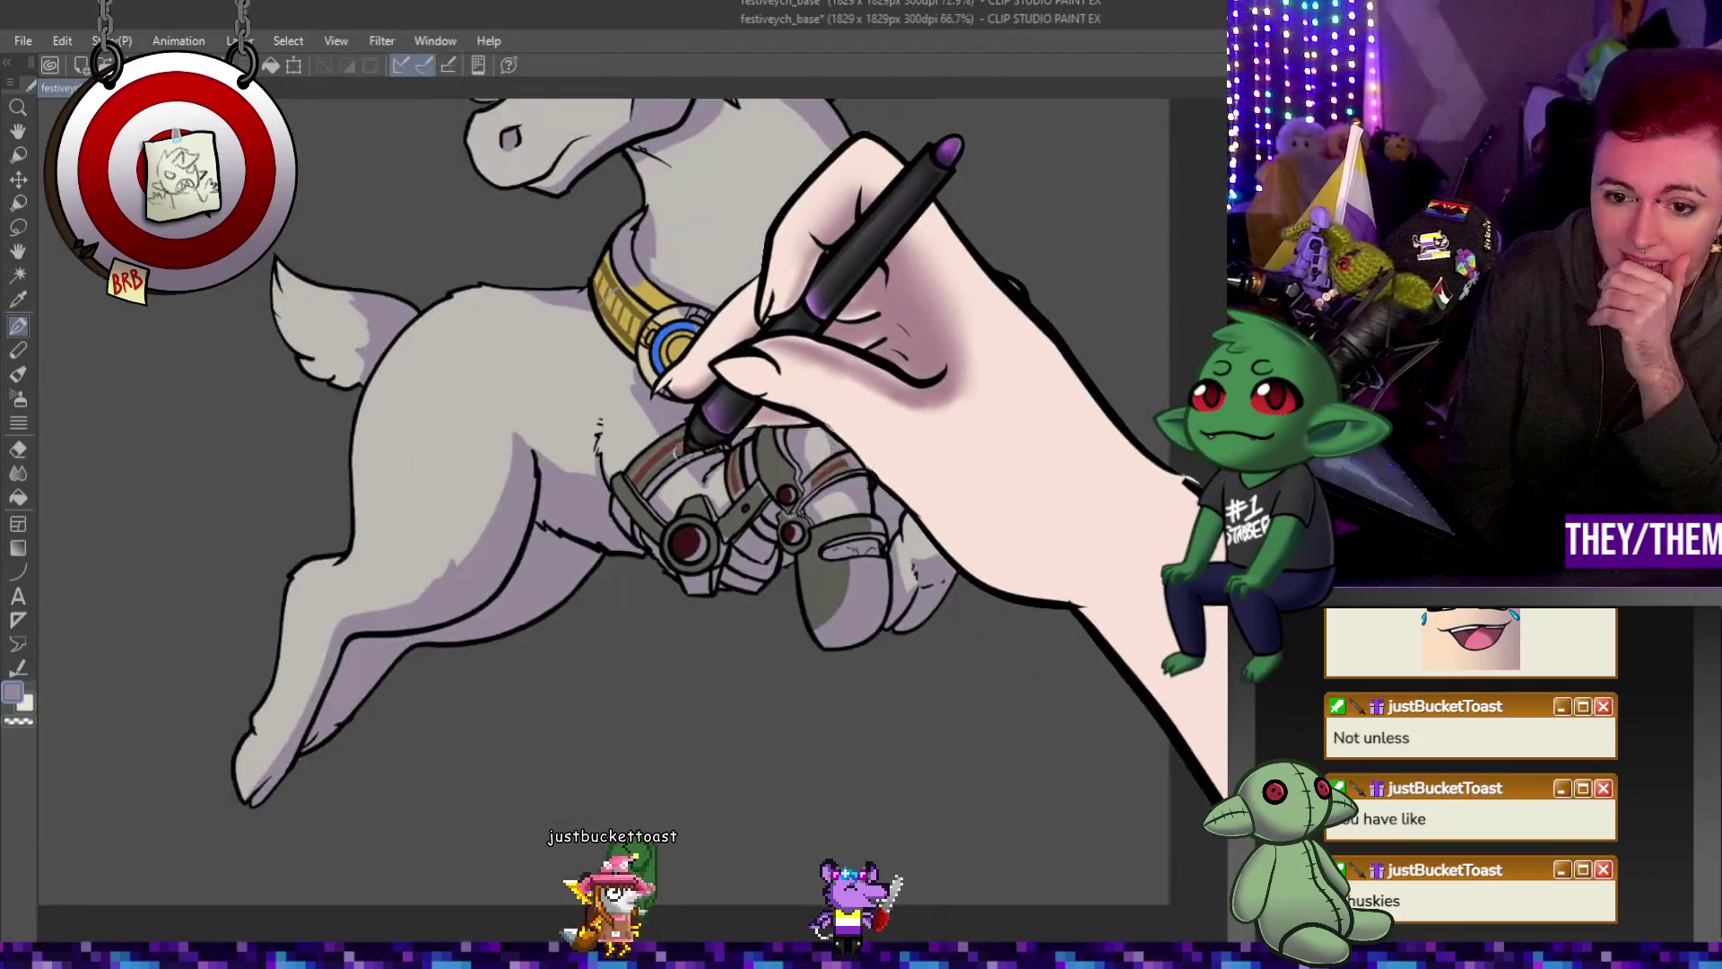
pyautogui.scroll(4, 650, 324)
pyautogui.scroll(-4, 640, 321)
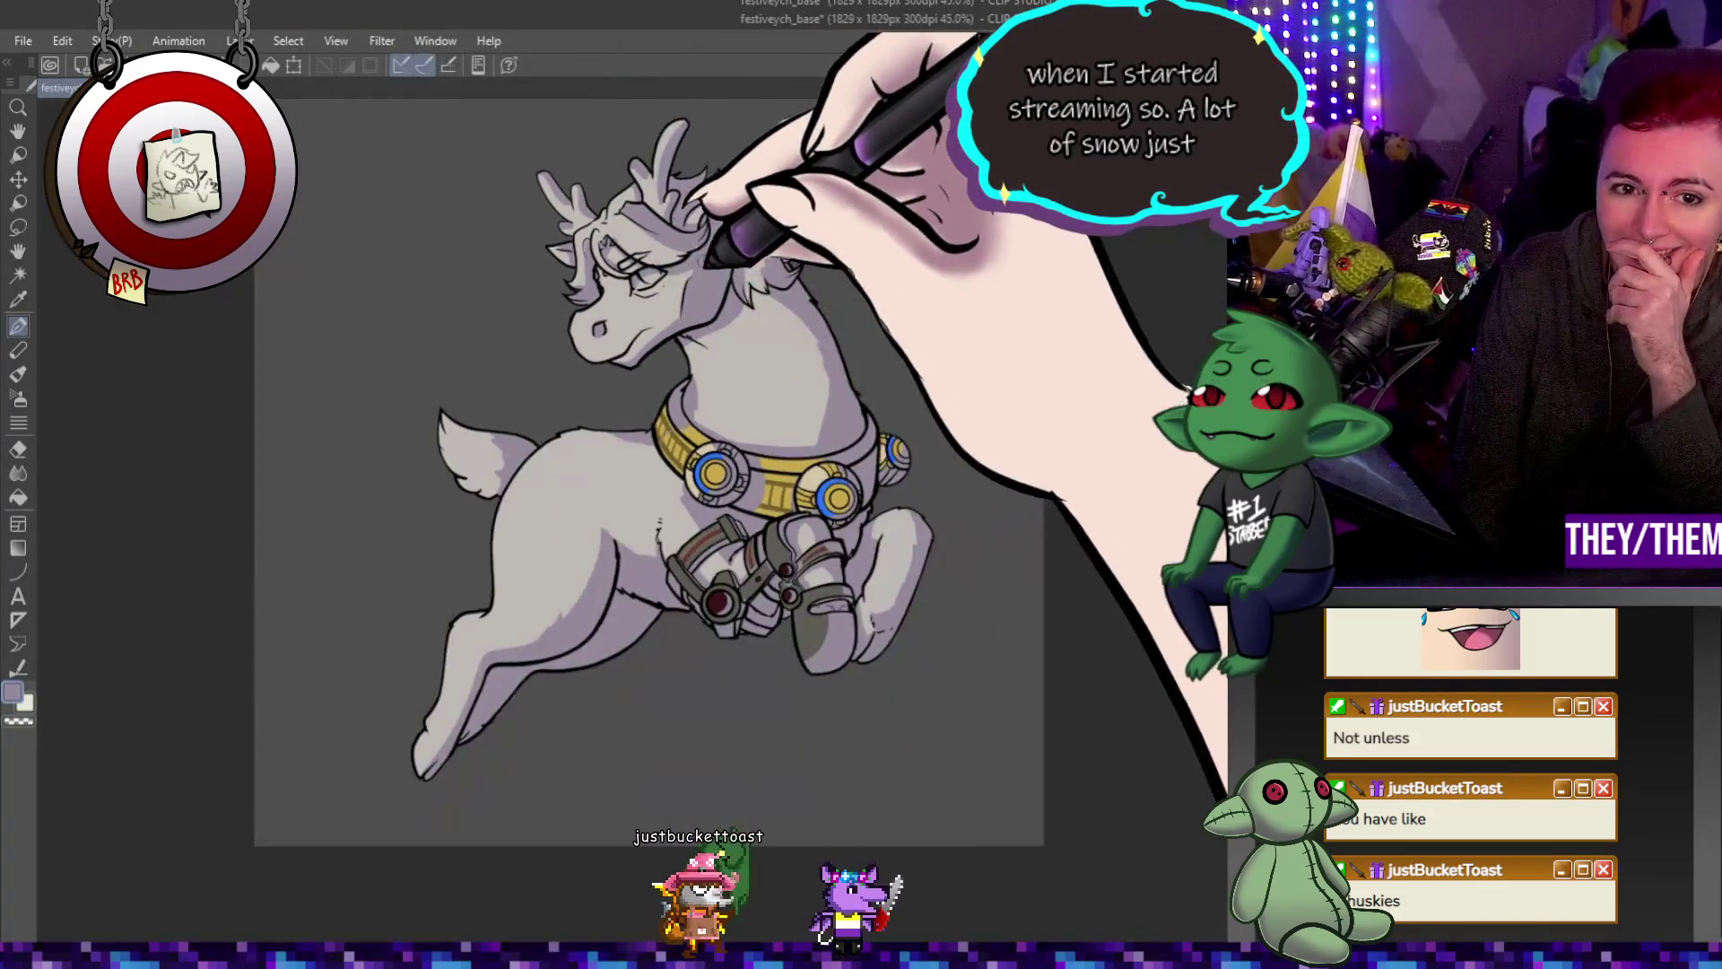
pyautogui.scroll(3, 640, 320)
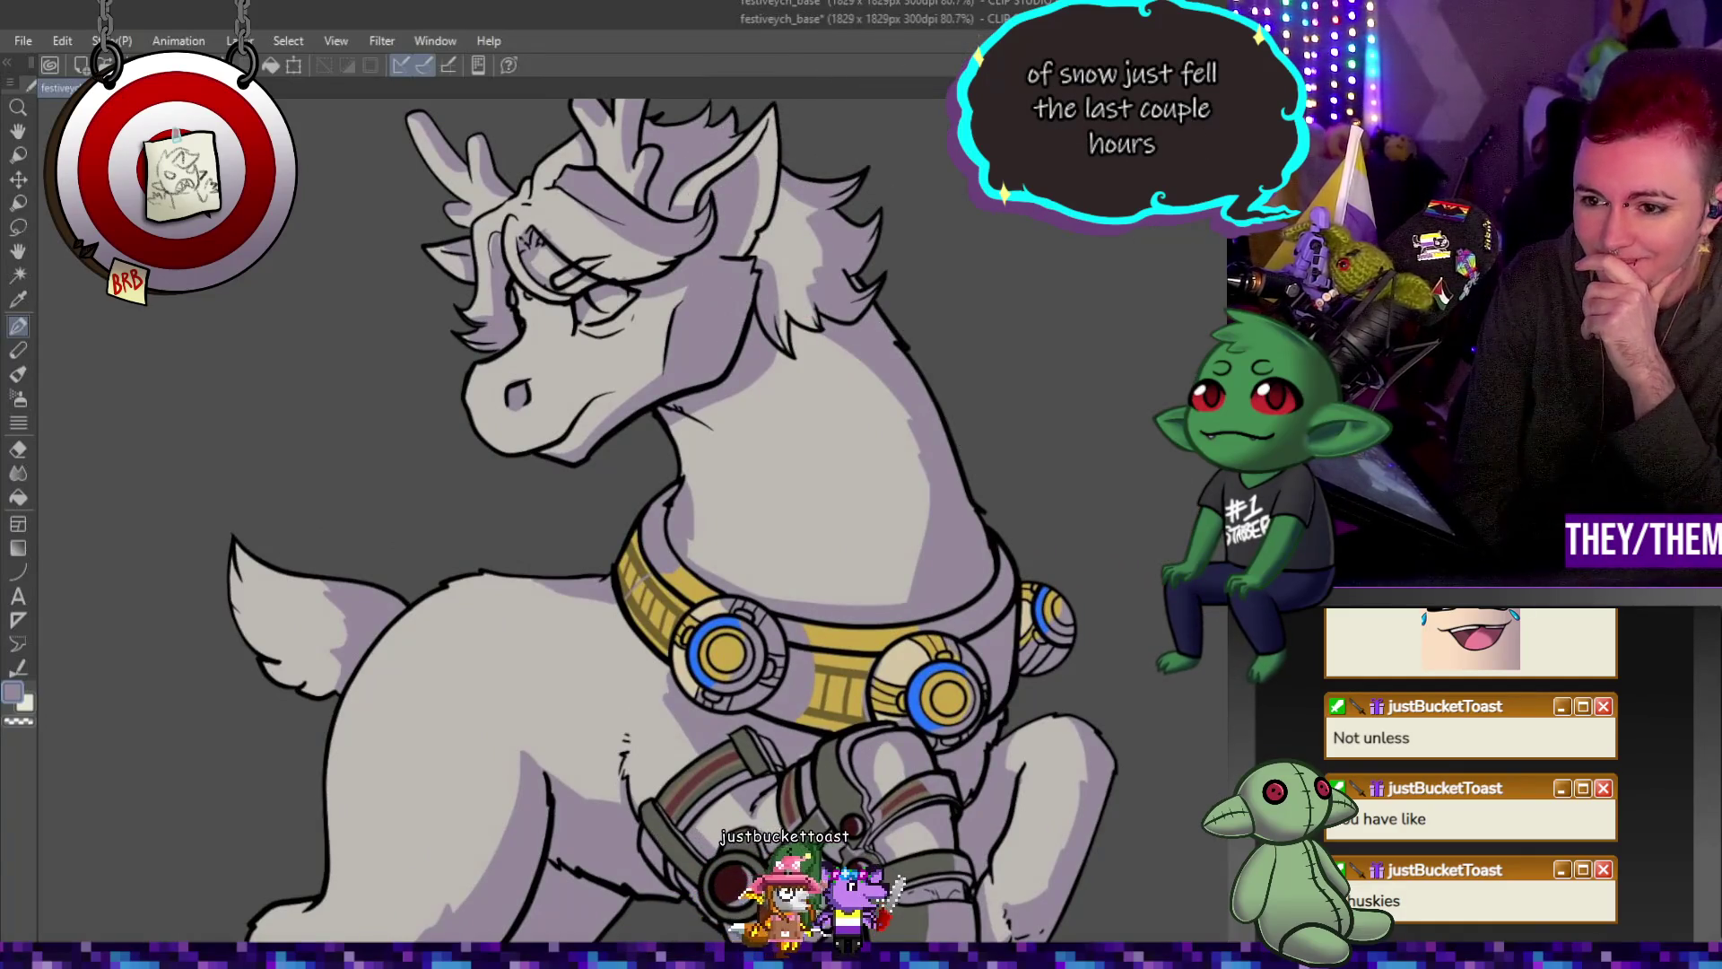
pyautogui.scroll(-3, 950, 410)
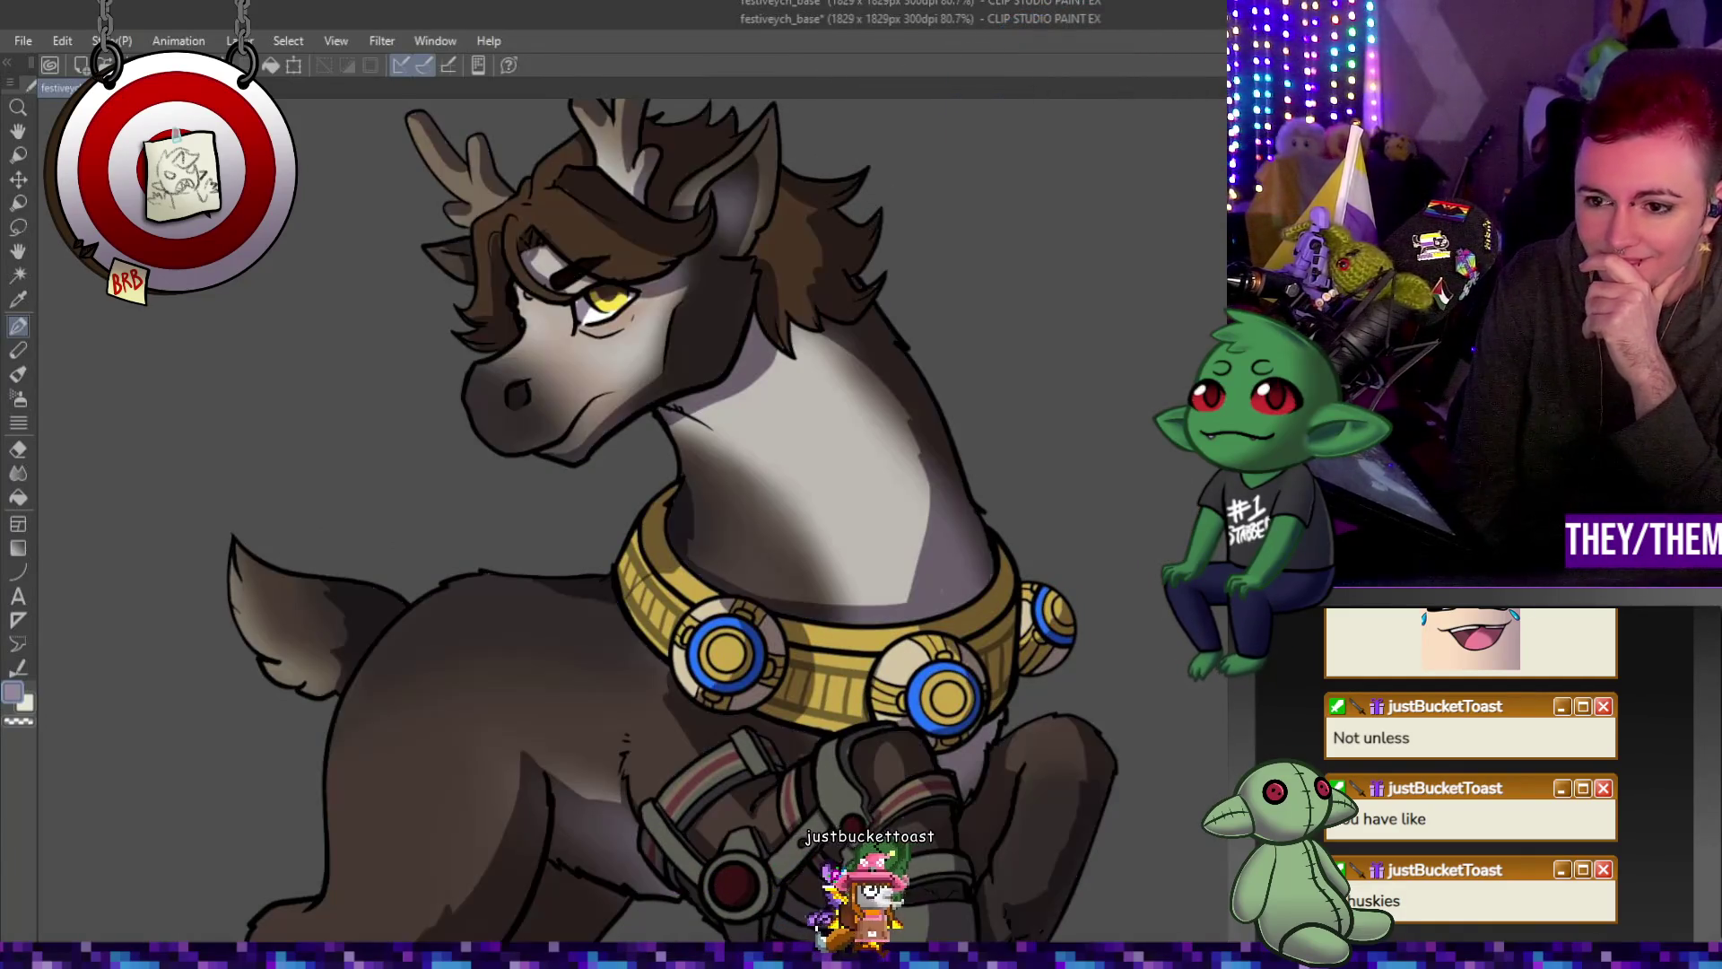
pyautogui.scroll(3, 952, 411)
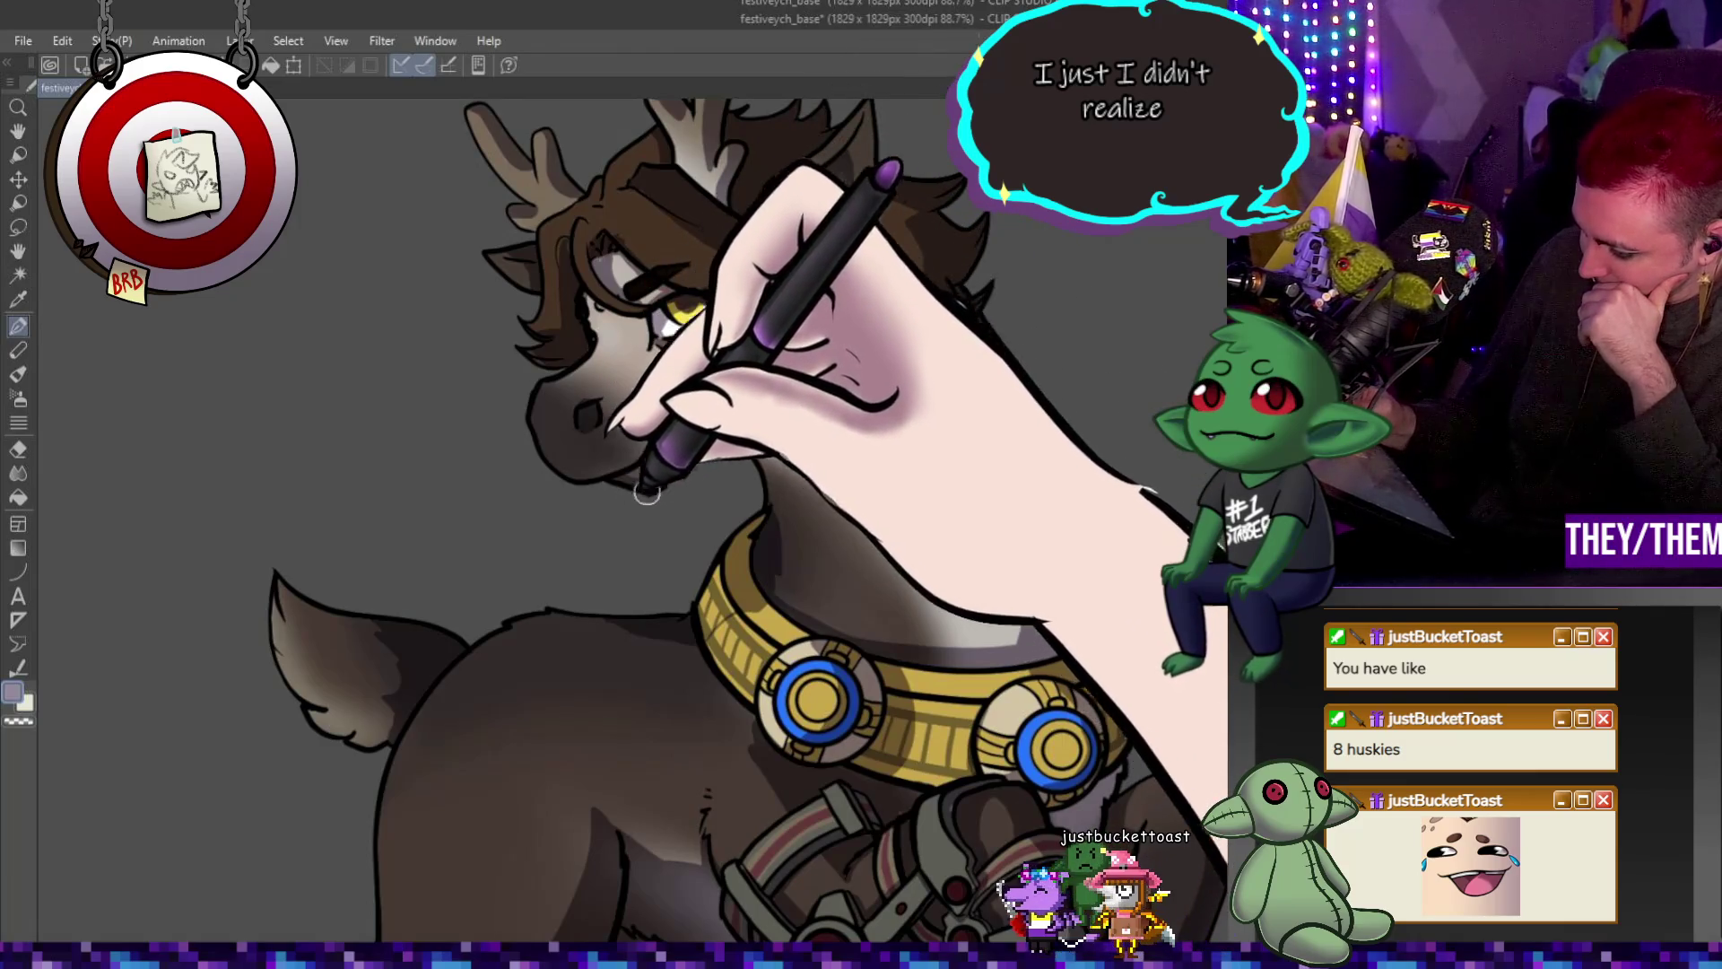
# Spray light grey airbrush strokes over the neck fur down toward the gold collar.
pyautogui.moveTo(642, 493); pyautogui.dragTo(748, 549)
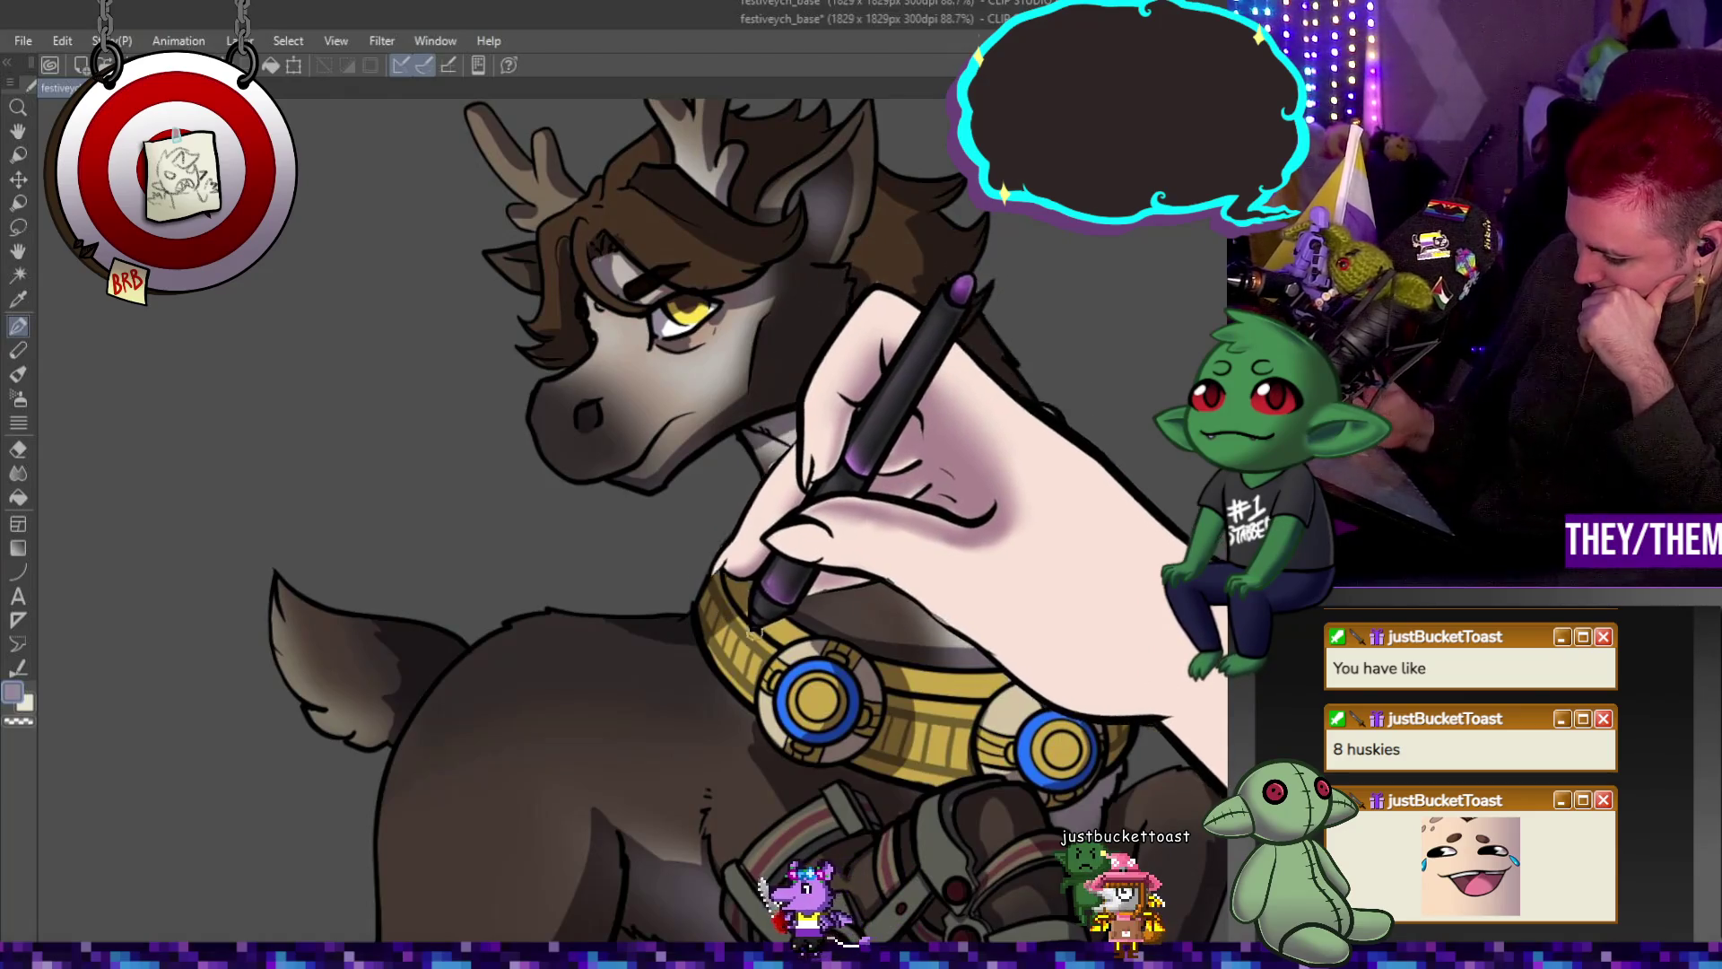
pyautogui.moveTo(713, 568); pyautogui.dragTo(770, 617)
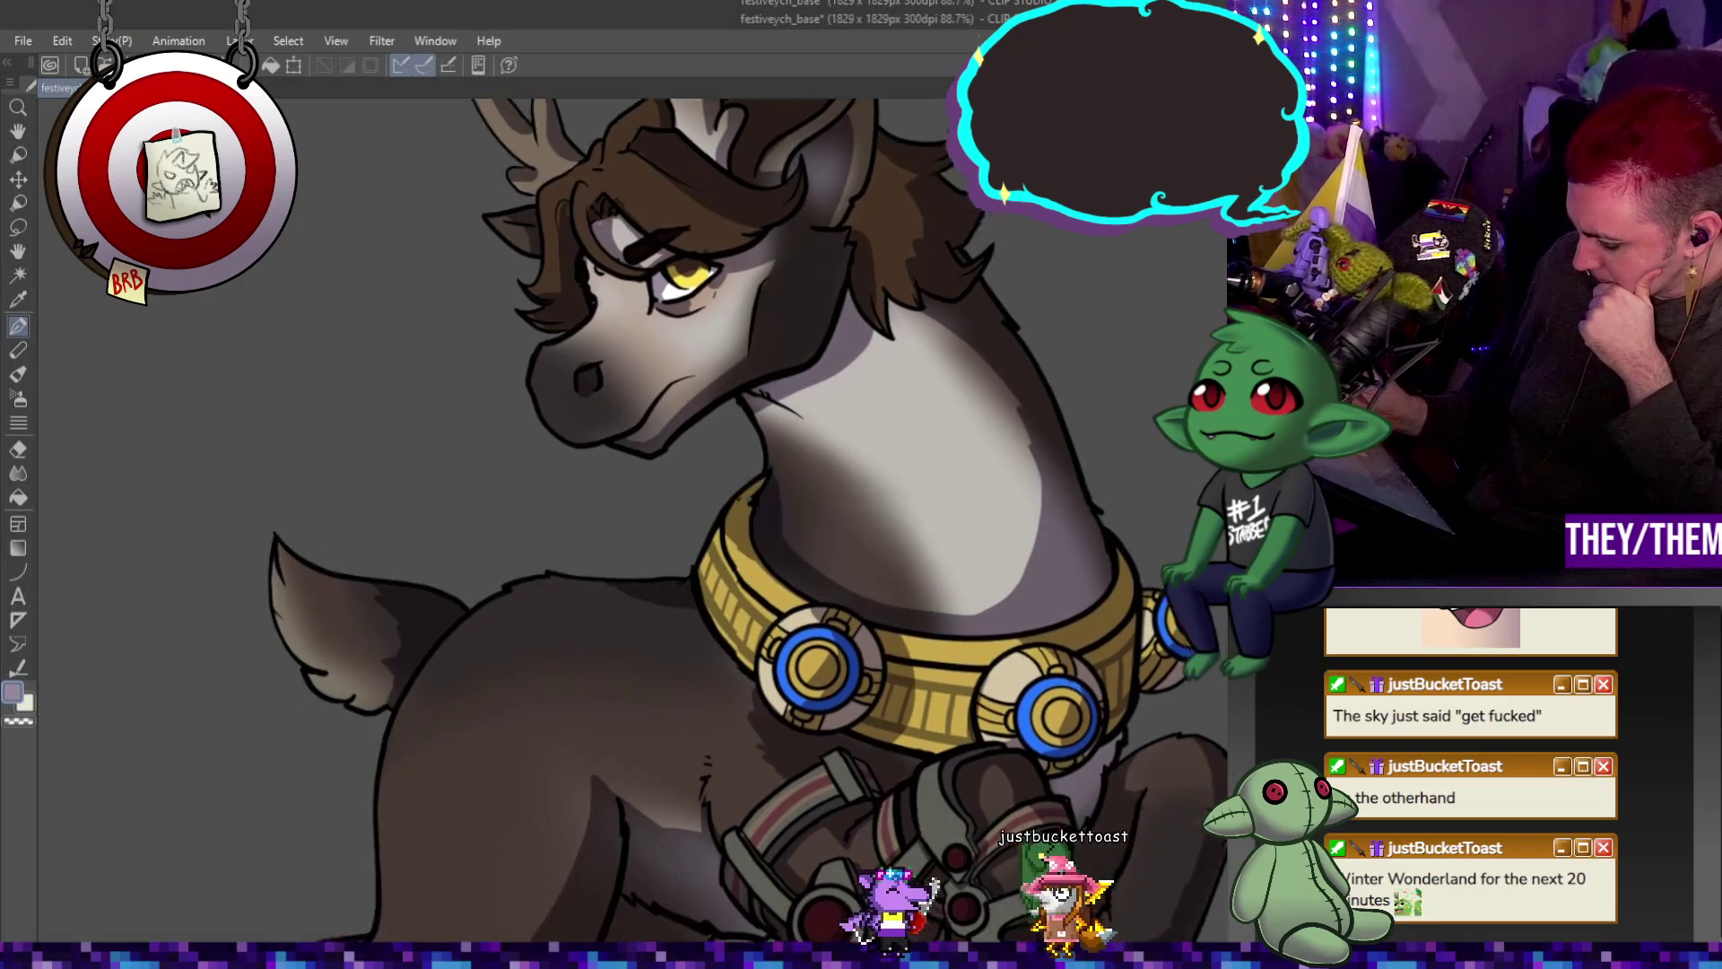
pyautogui.scroll(-5, 748, 530)
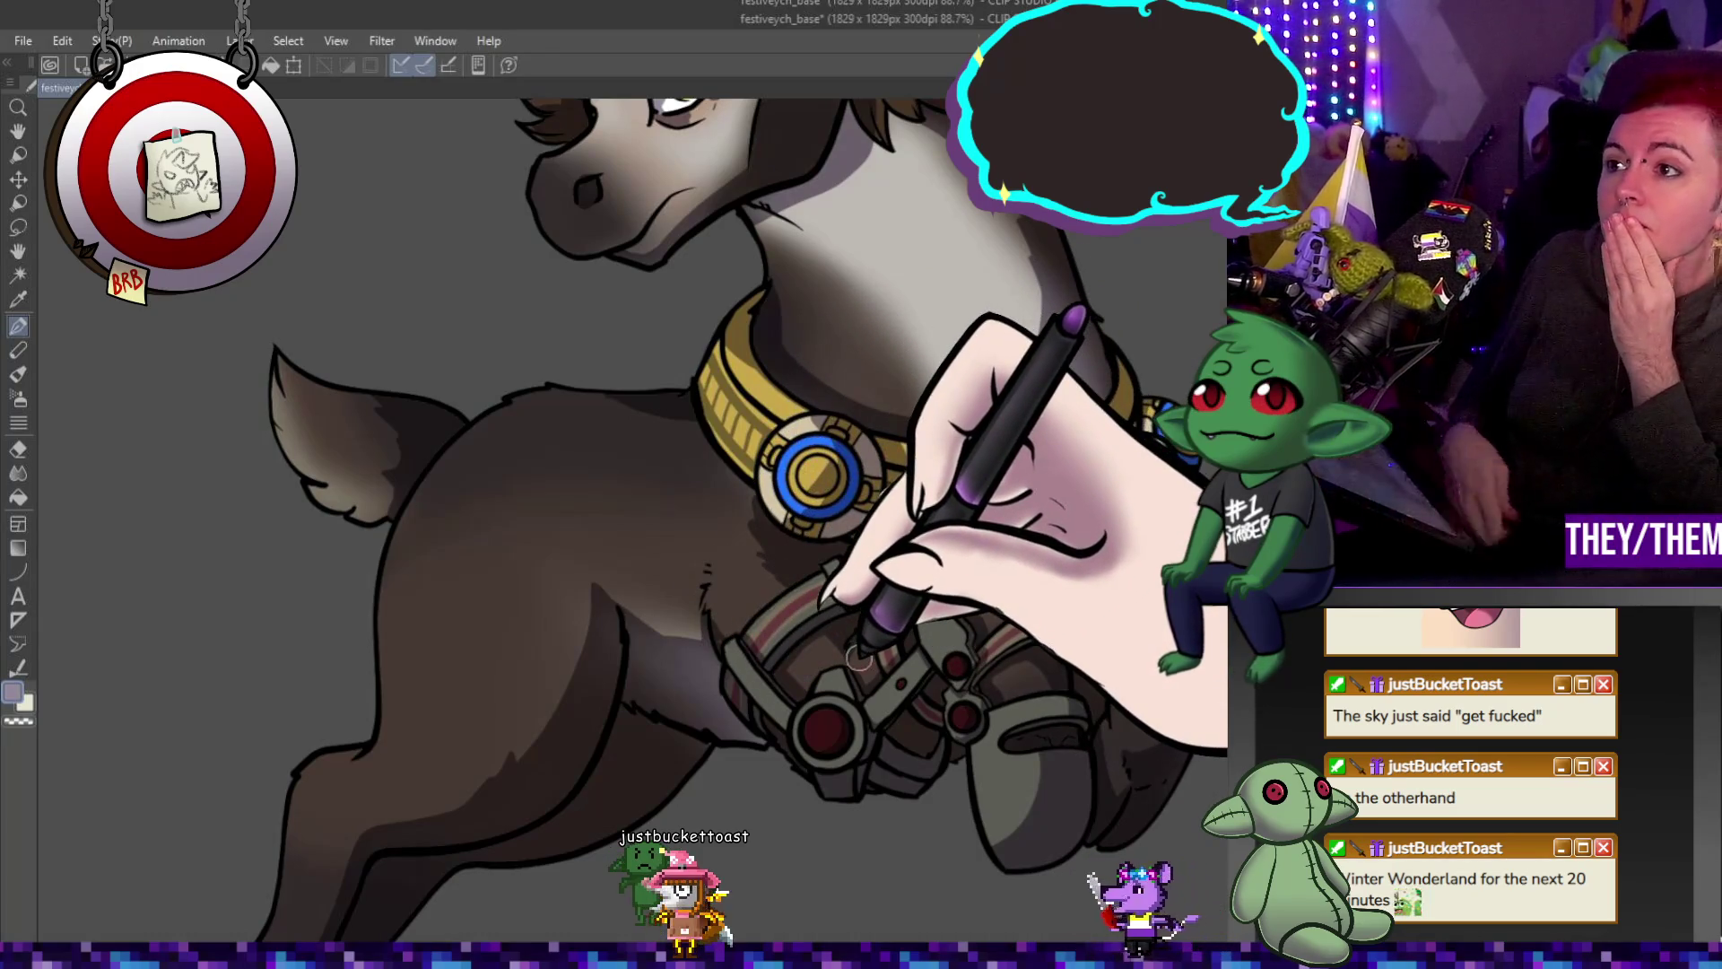
pyautogui.scroll(-1, 844, 647)
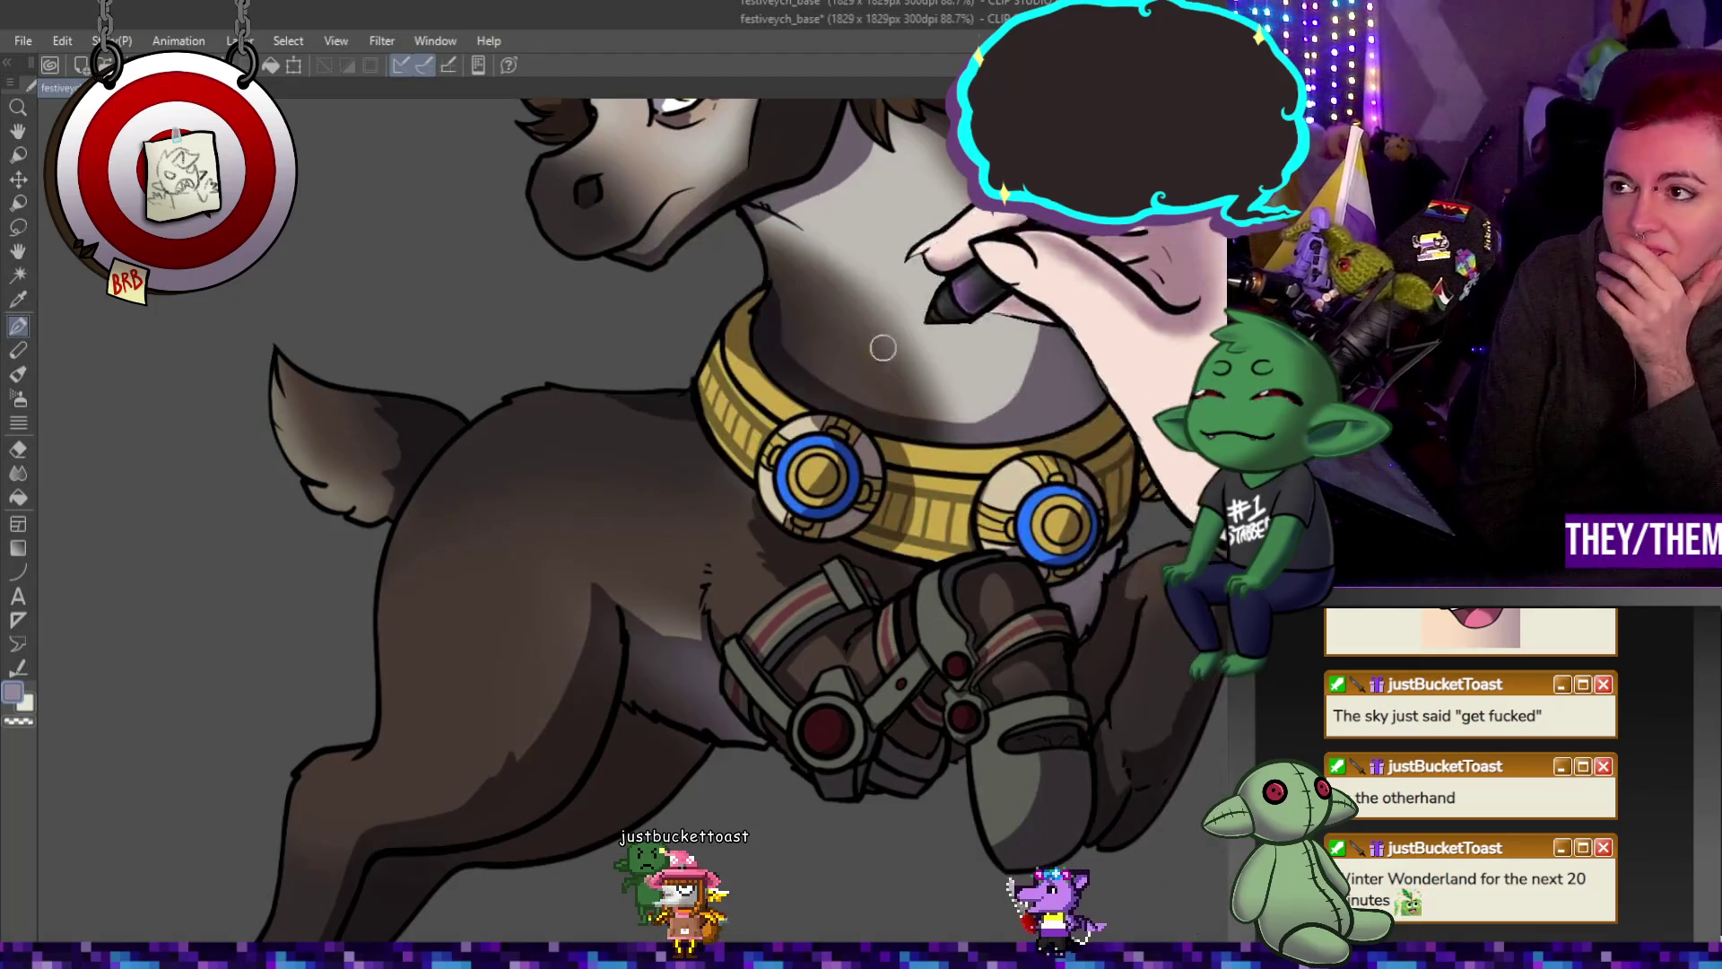
pyautogui.scroll(-2, 646, 500)
pyautogui.scroll(-2, 646, 499)
pyautogui.scroll(1, 643, 498)
pyautogui.scroll(1, 643, 498)
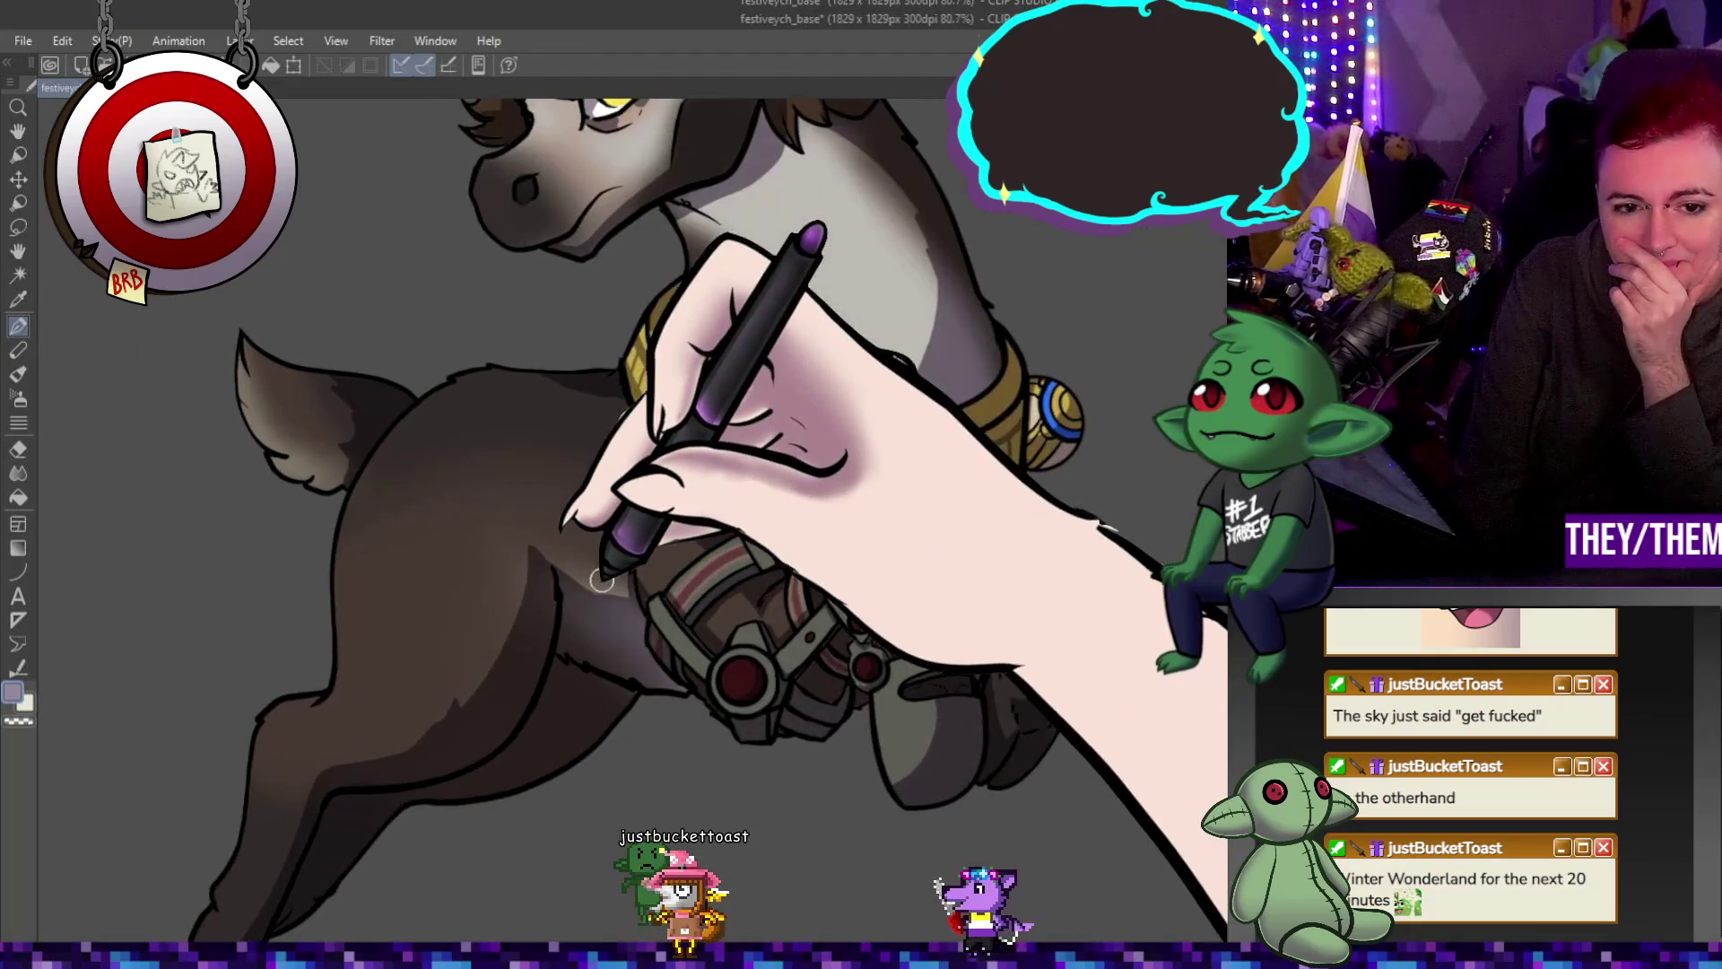
pyautogui.scroll(-2, 566, 512)
pyautogui.scroll(1, 499, 538)
pyautogui.scroll(1, 498, 538)
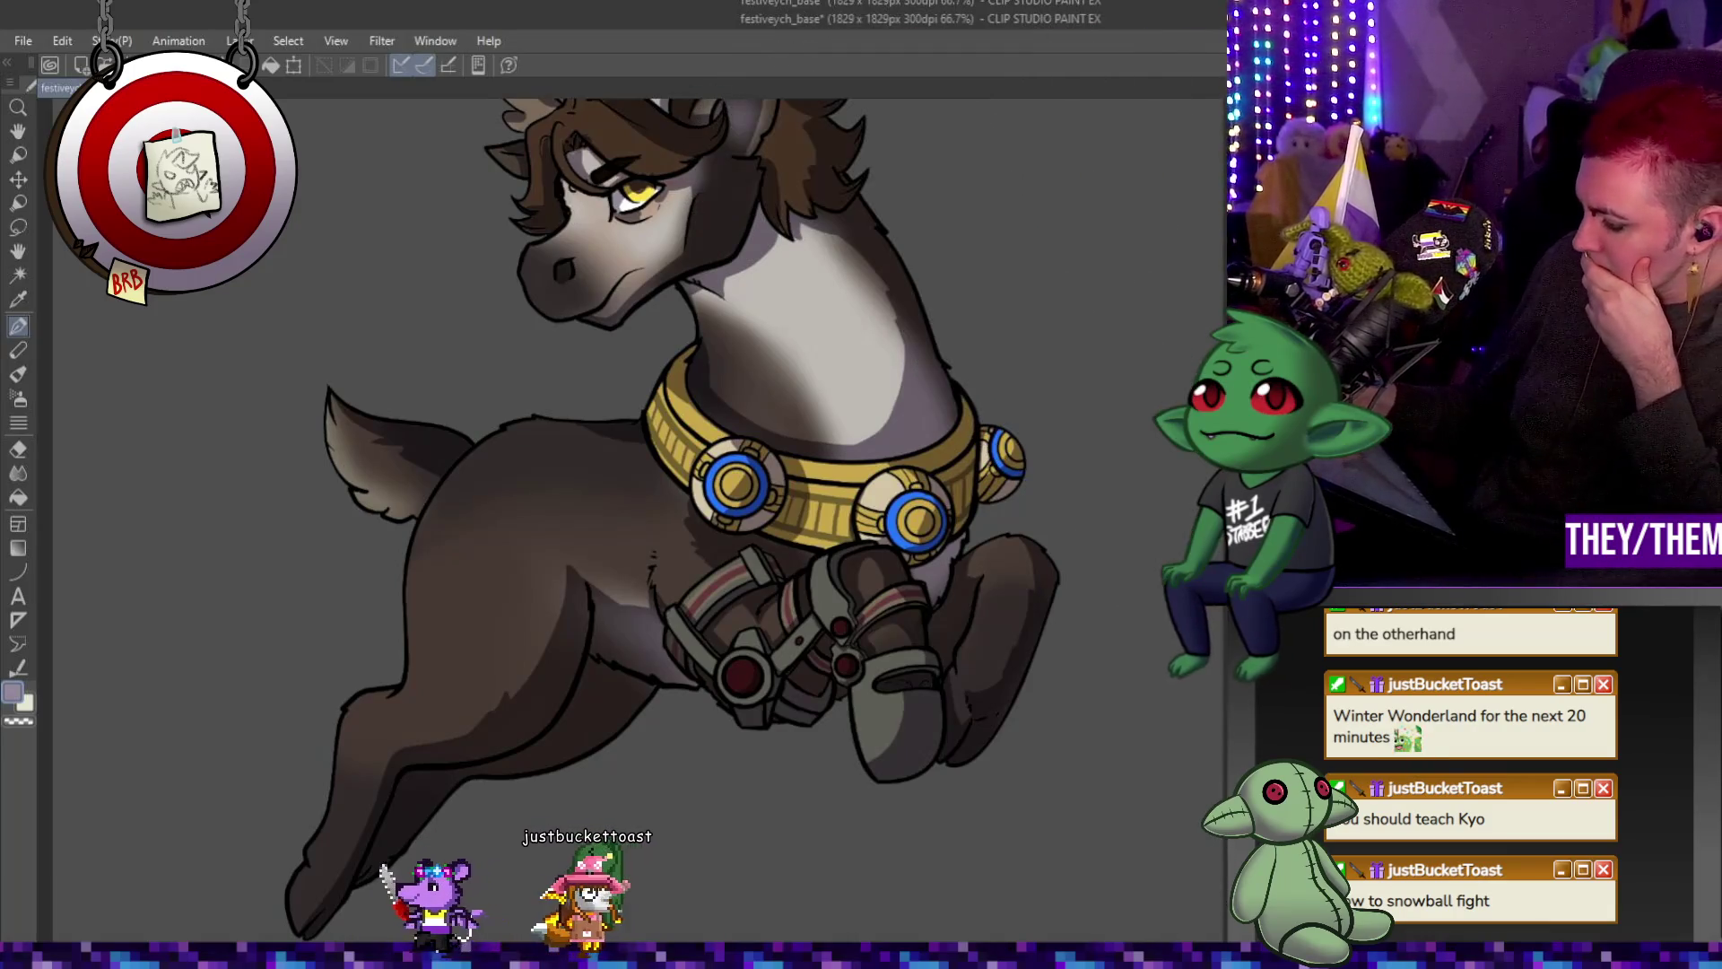
pyautogui.scroll(3, 646, 323)
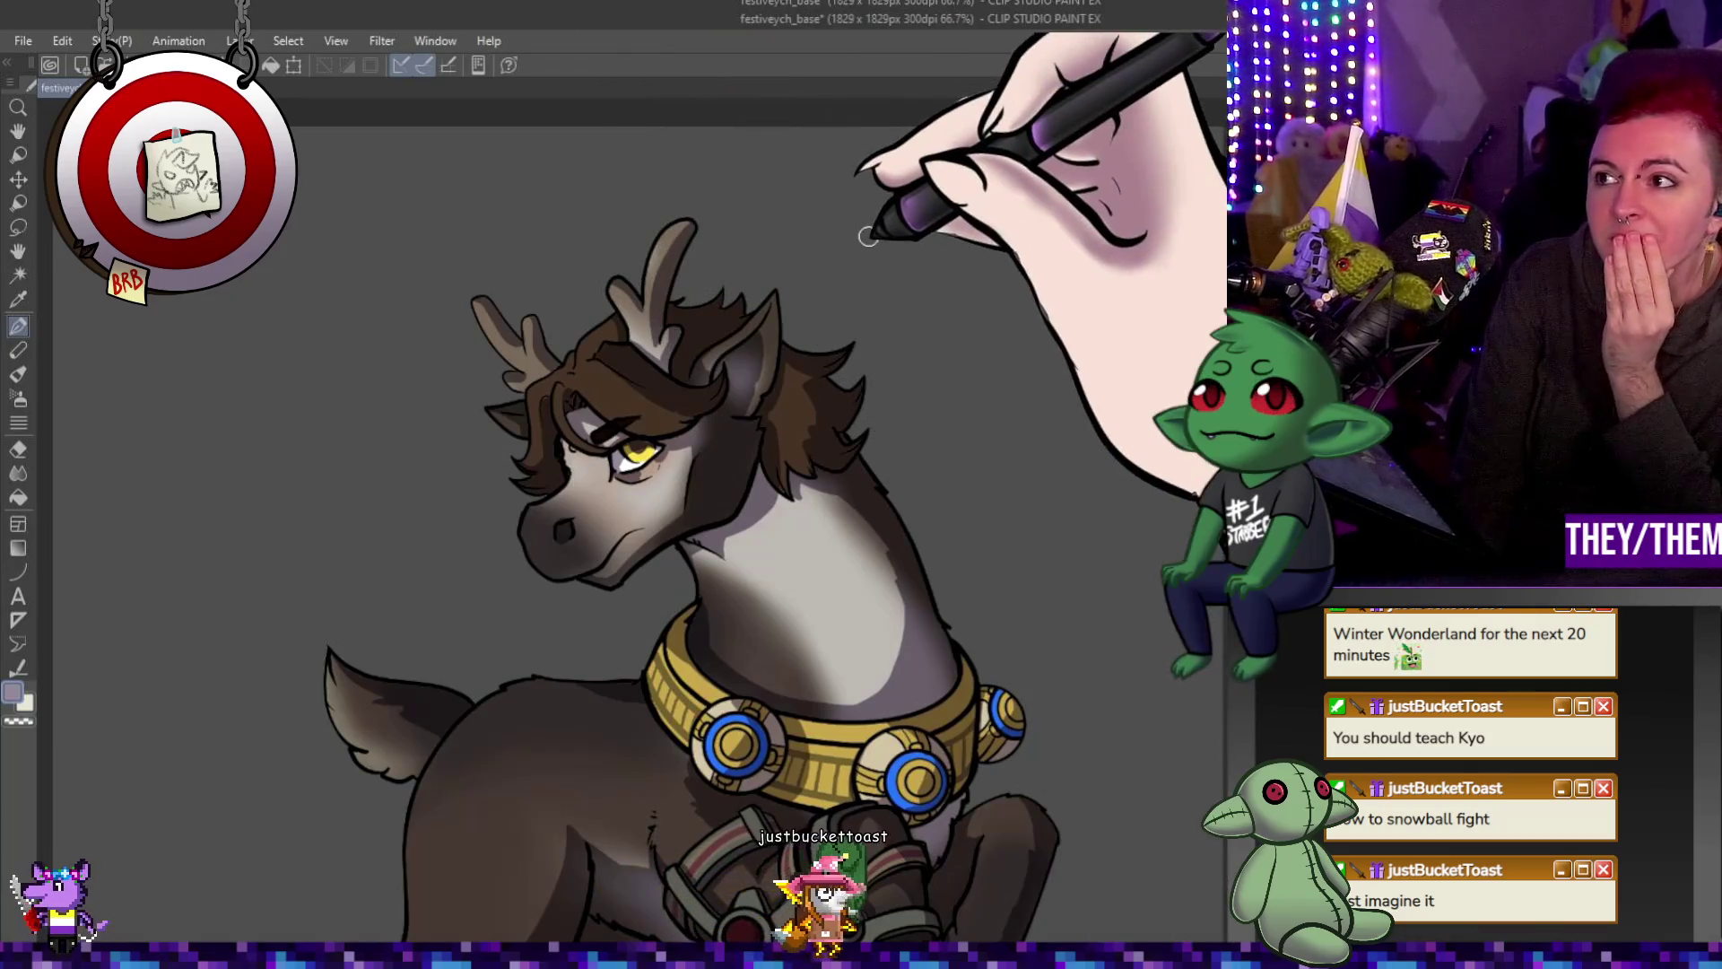
# Fit the entire reindeer canvas to the window with Ctrl+0.
pyautogui.hotkey('ctrl', '0')
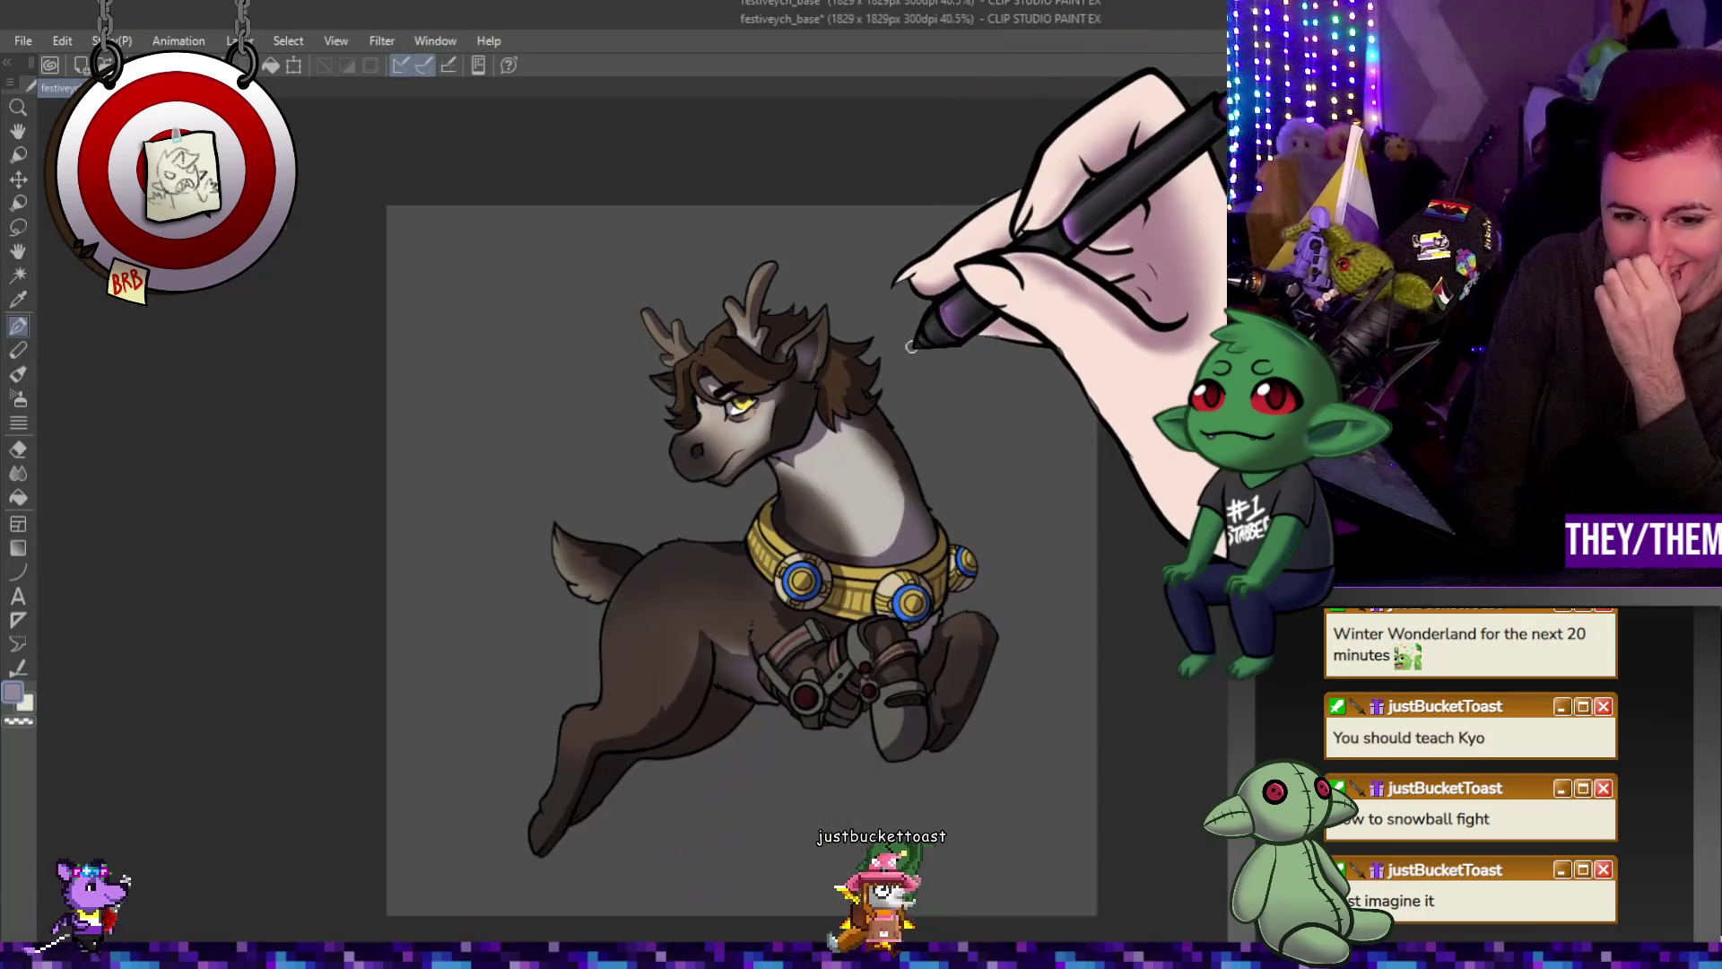
pyautogui.scroll(3, 962, 538)
pyautogui.scroll(-3, 987, 550)
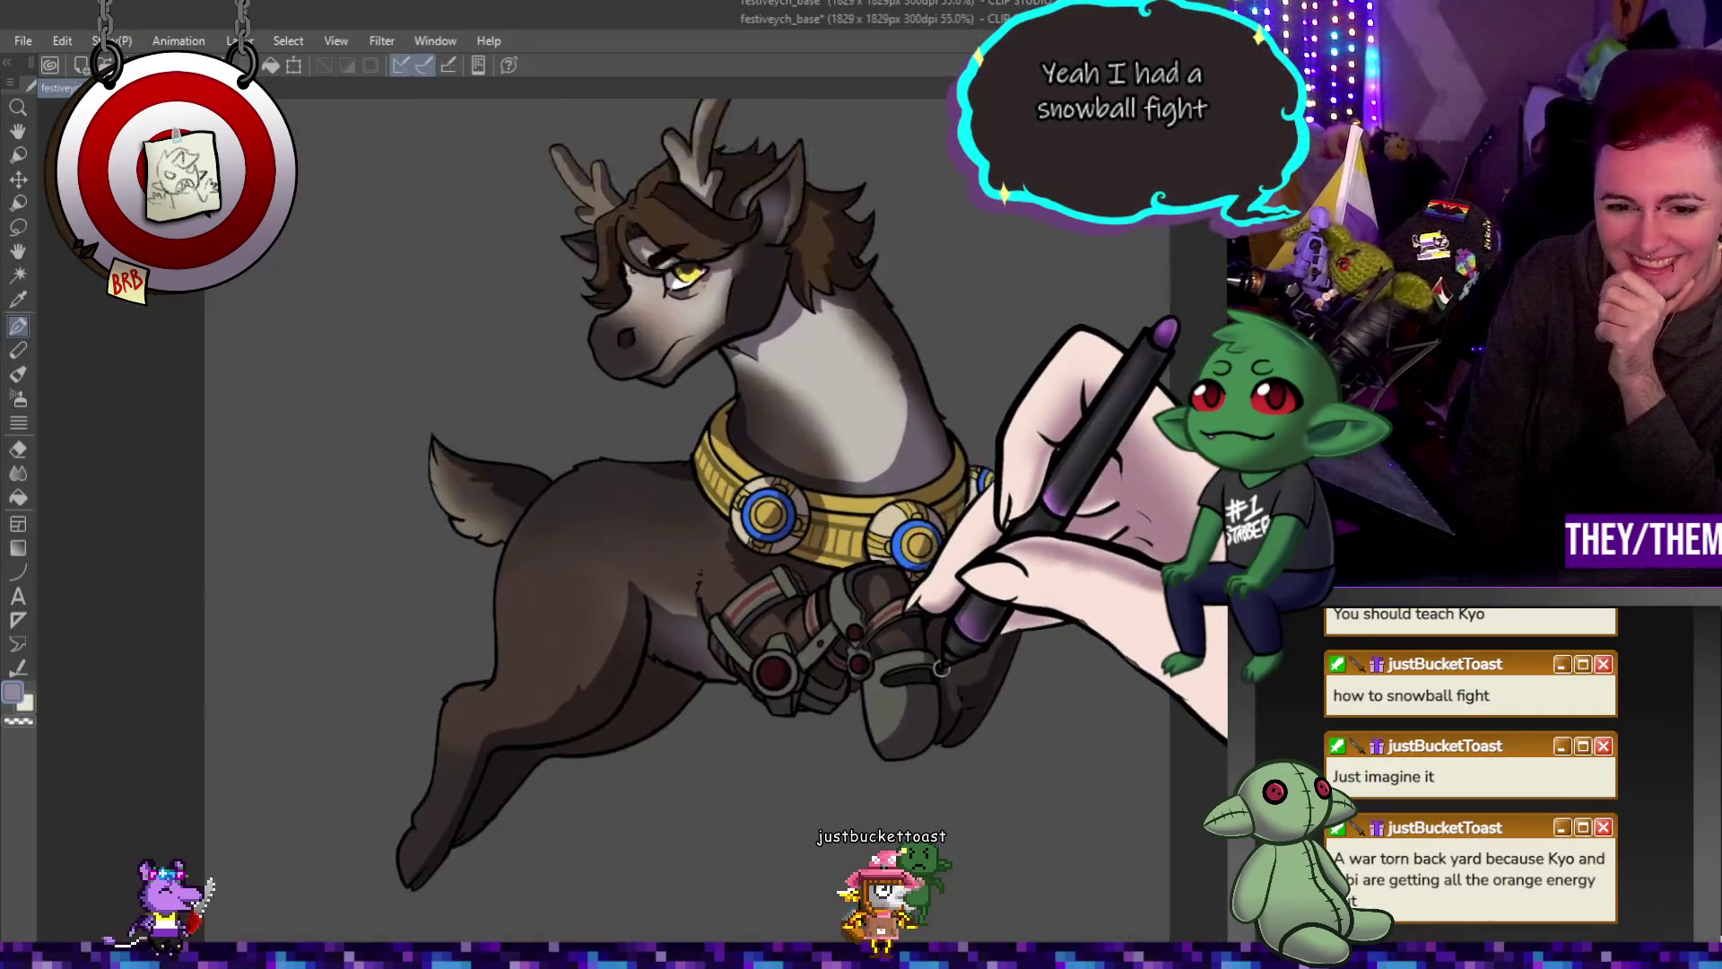
pyautogui.scroll(1, 969, 605)
pyautogui.scroll(1, 969, 606)
pyautogui.scroll(-2, 946, 655)
pyautogui.scroll(2, 948, 627)
pyautogui.scroll(-2, 979, 576)
pyautogui.scroll(1, 1006, 539)
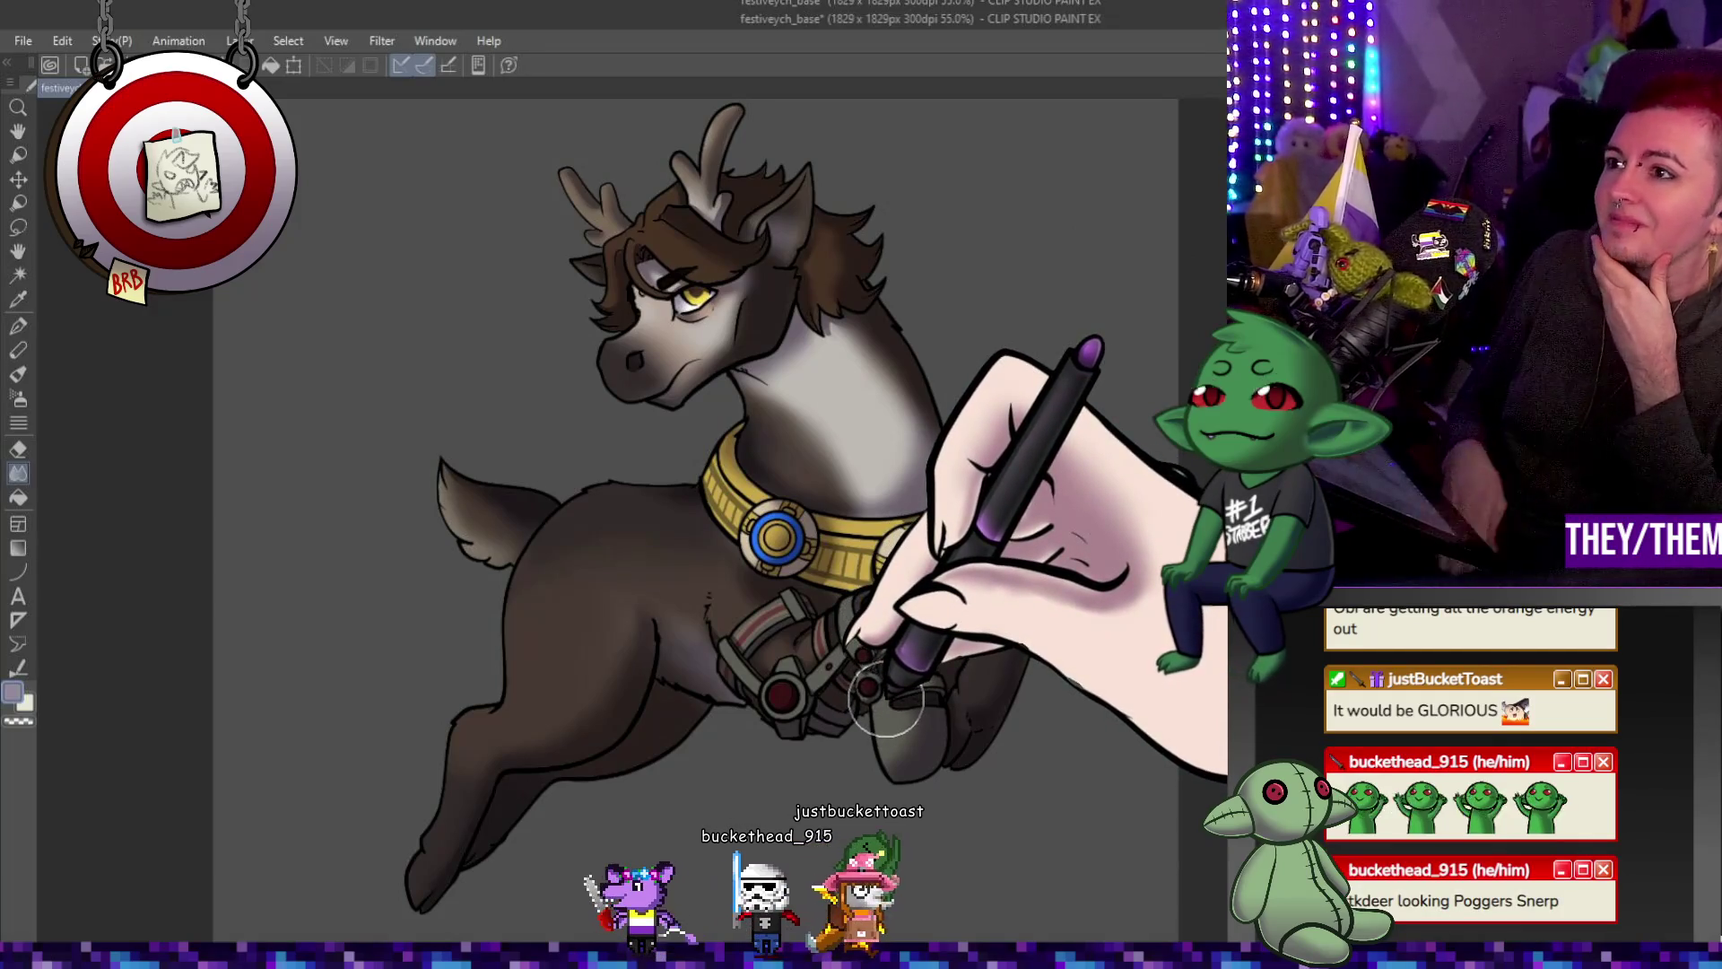
pyautogui.scroll(-5, 754, 565)
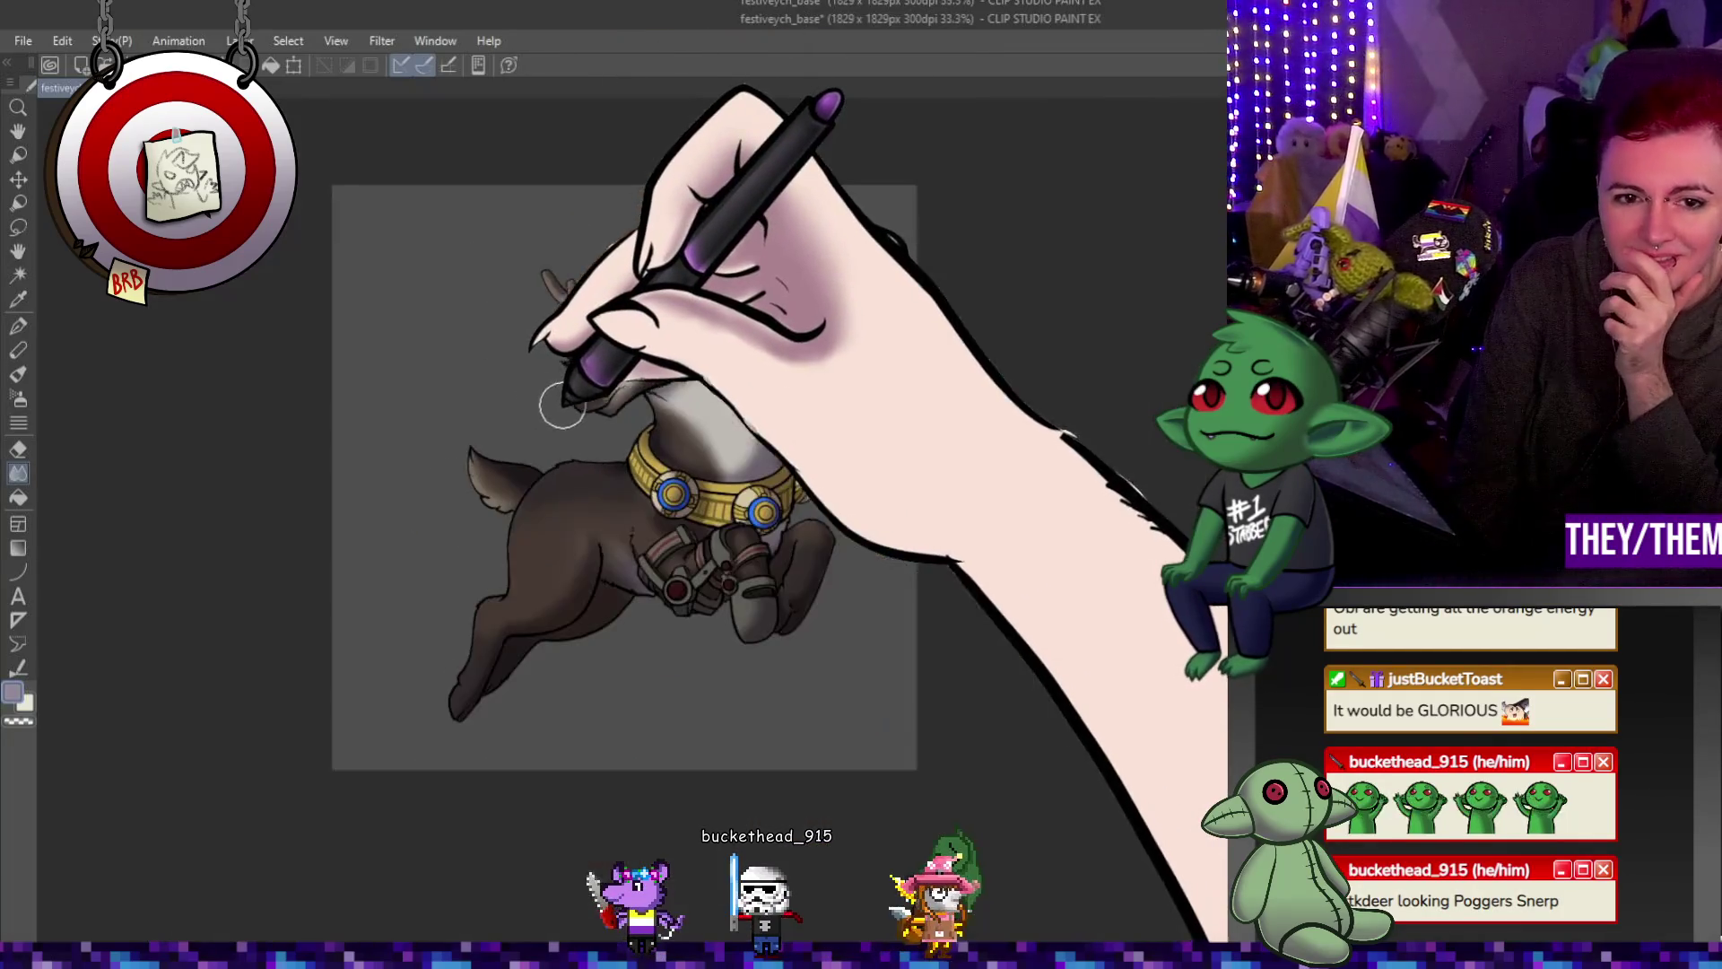
pyautogui.scroll(2, 650, 427)
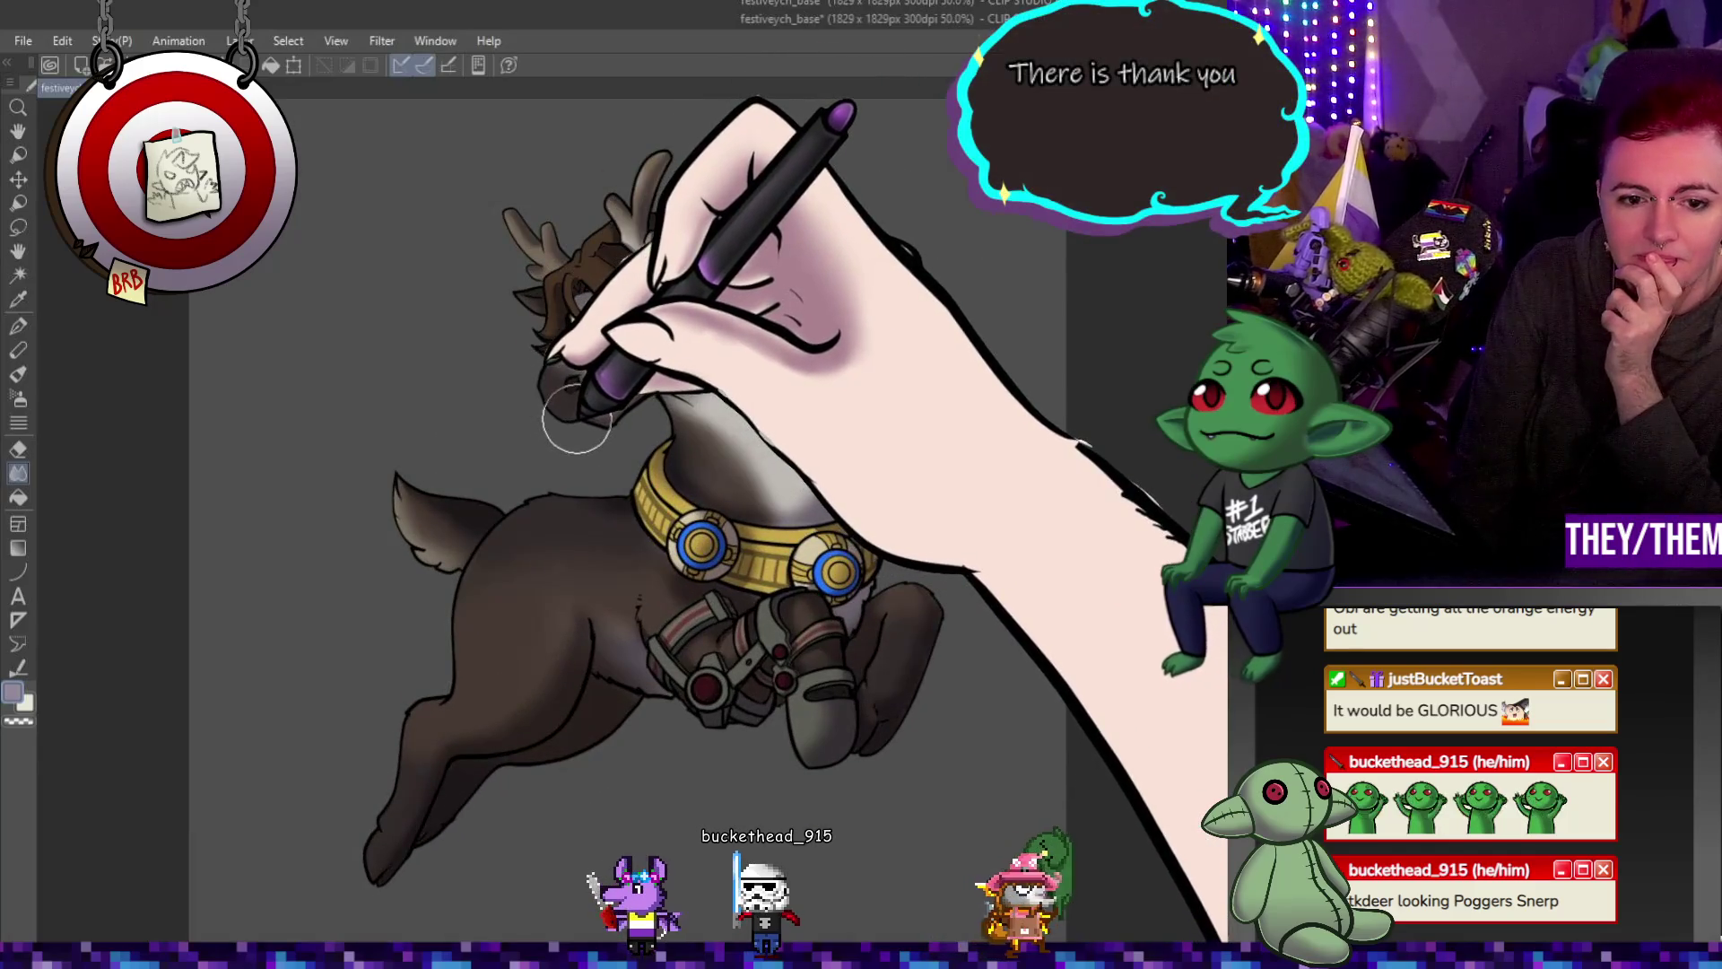
pyautogui.scroll(2, 590, 426)
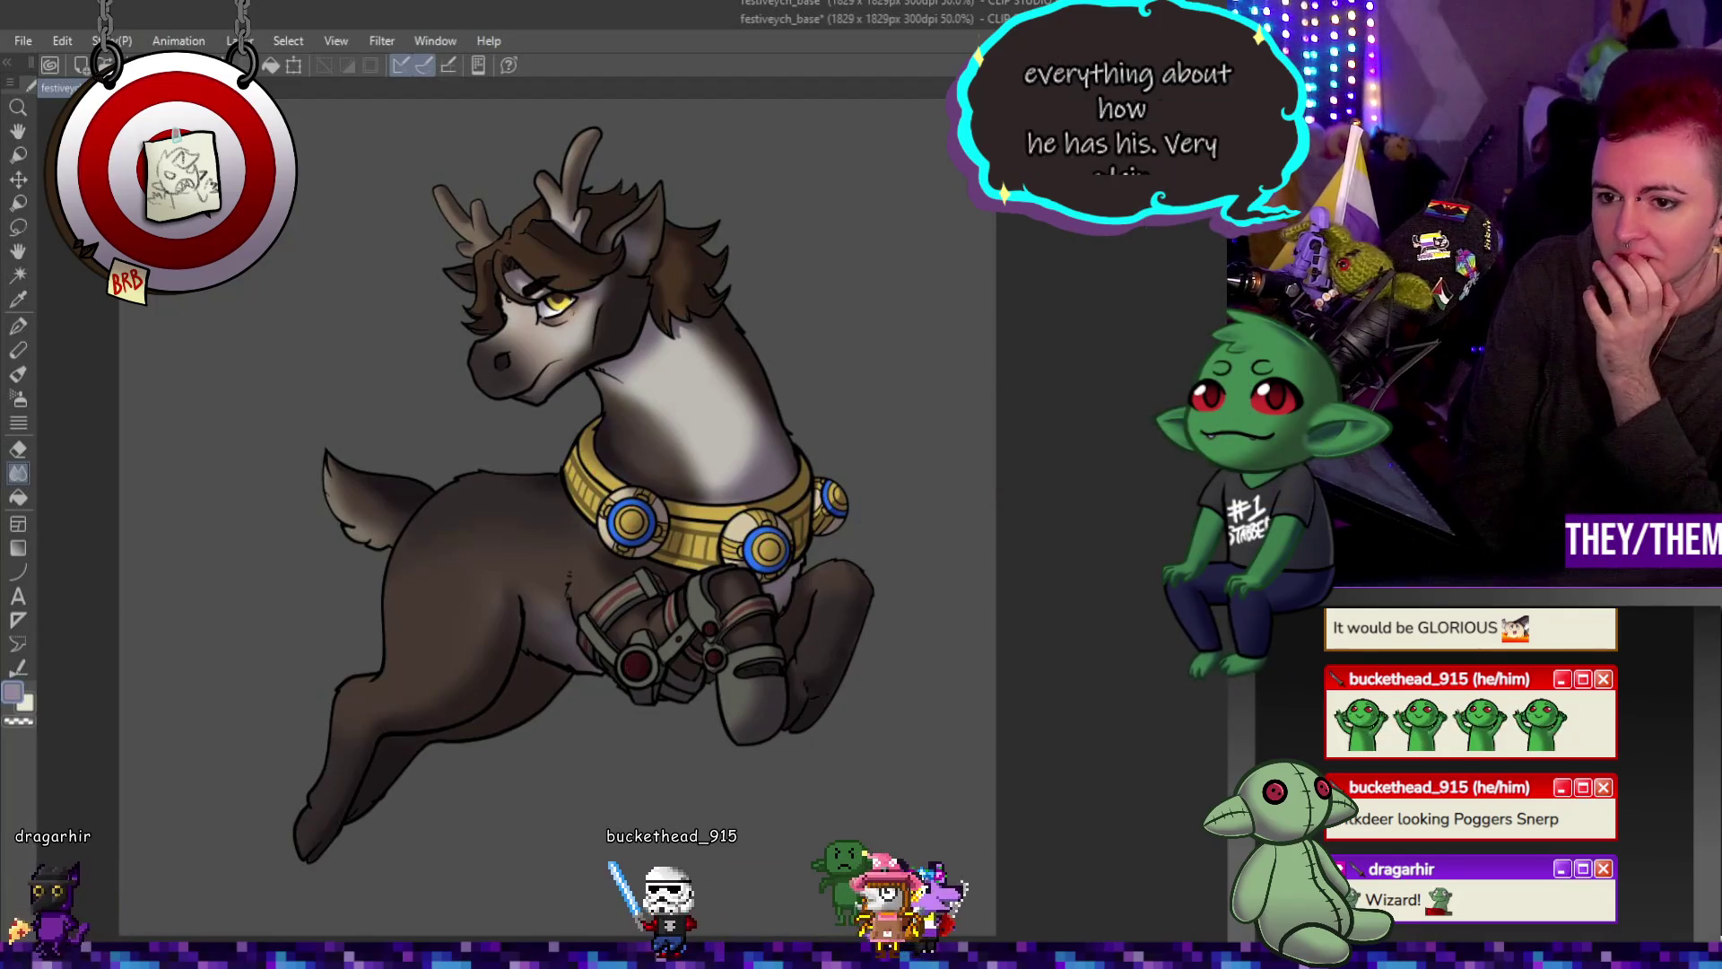
pyautogui.scroll(2, 672, 512)
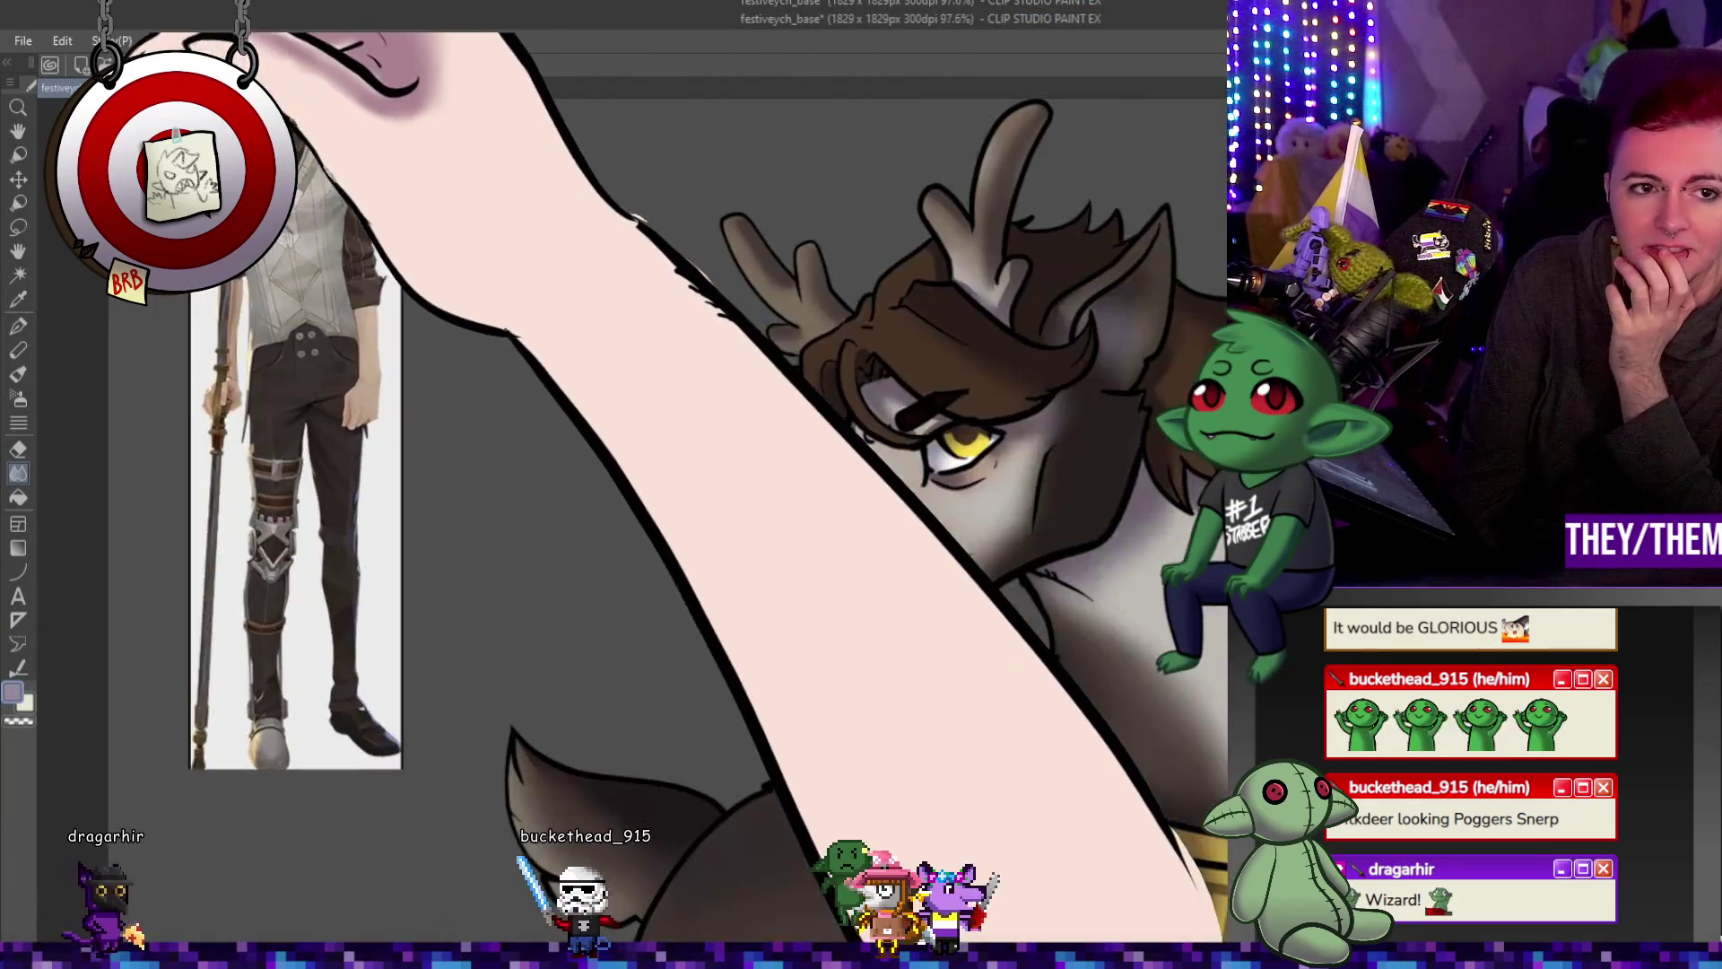
pyautogui.scroll(2, 404, 404)
pyautogui.scroll(3, 404, 404)
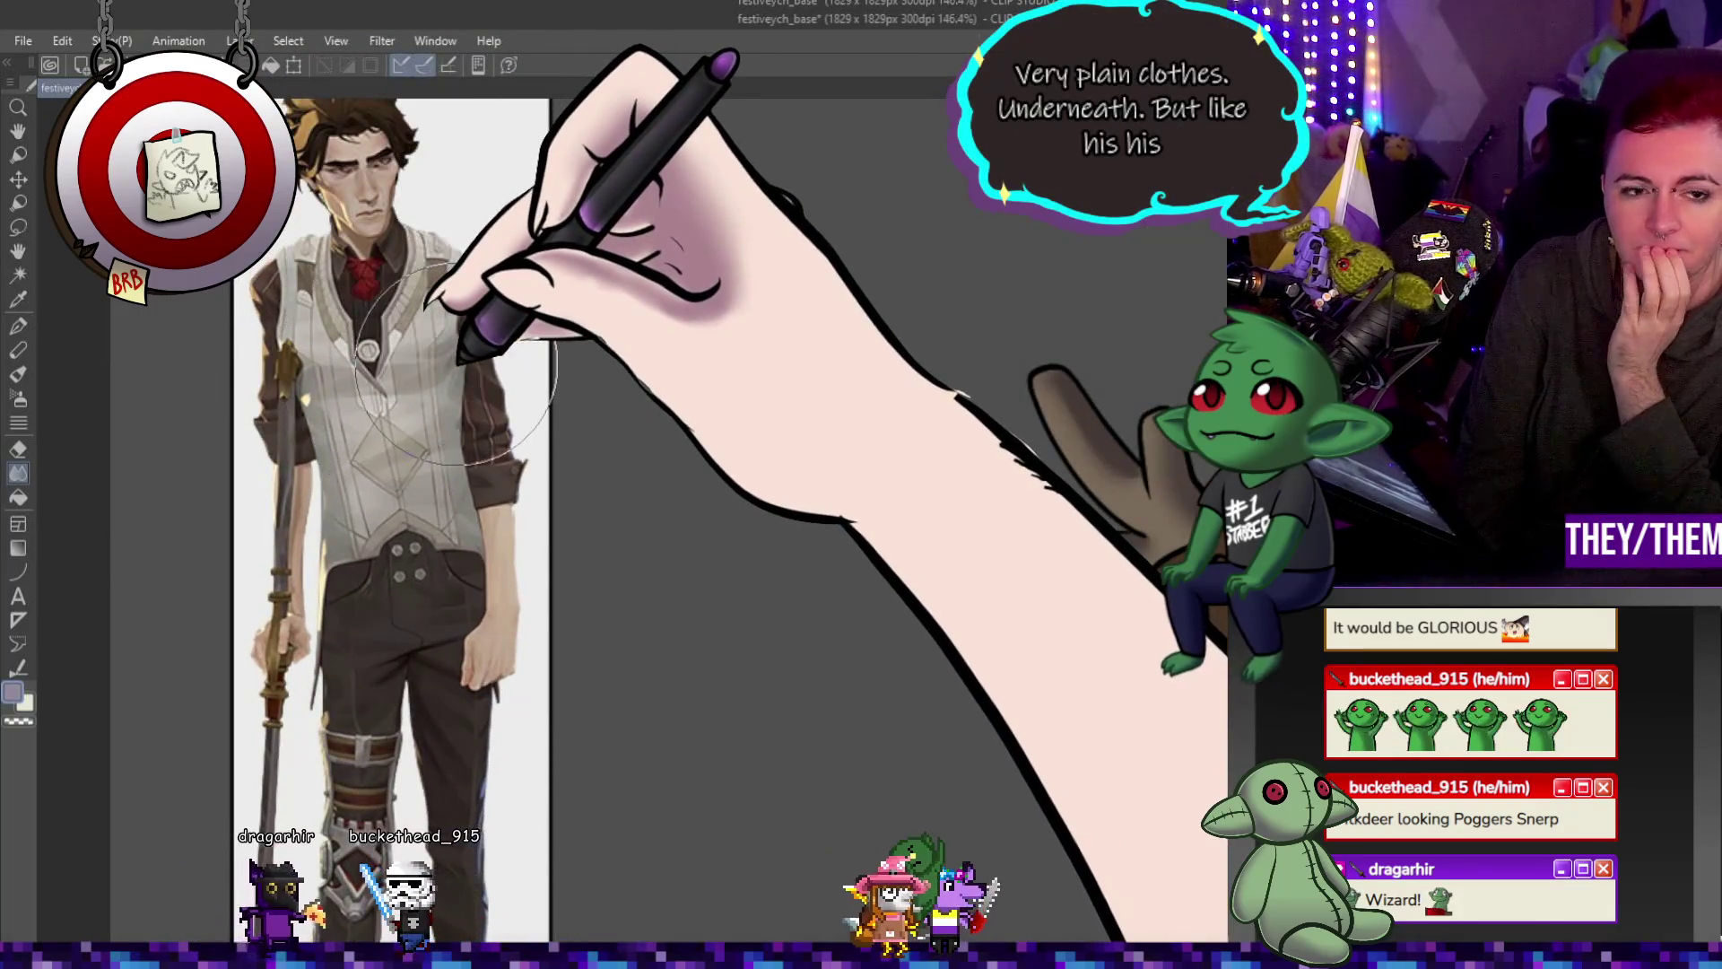
pyautogui.scroll(-2, 525, 347)
pyautogui.scroll(2, 499, 390)
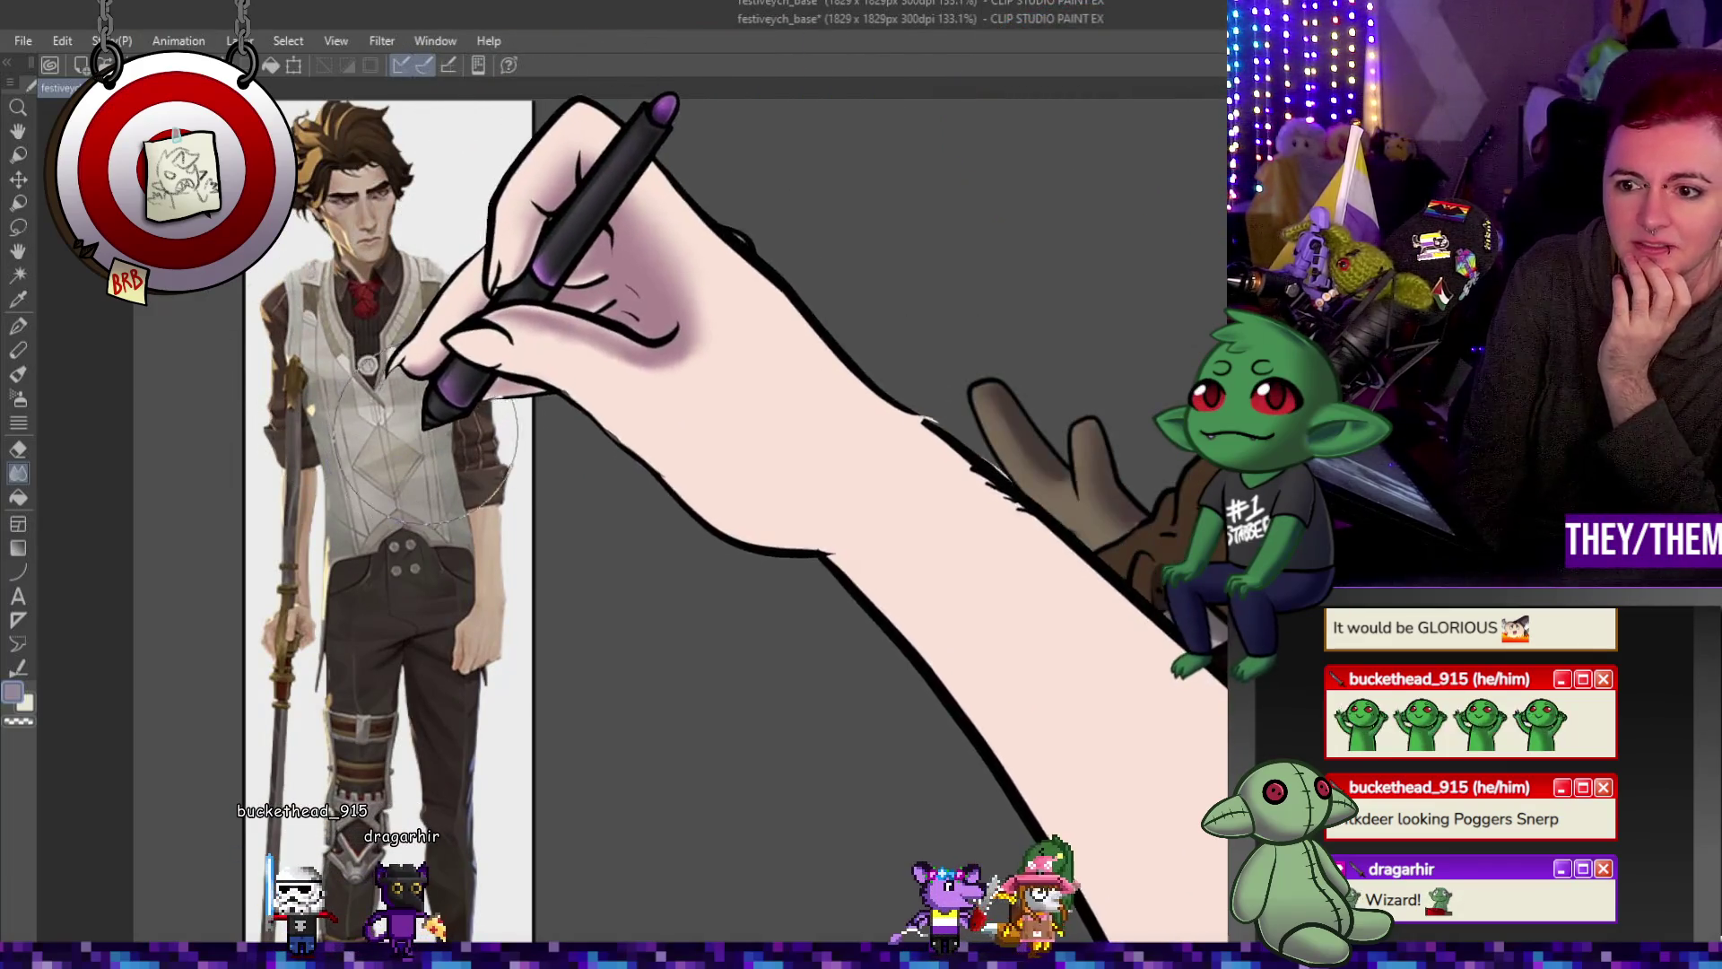
pyautogui.scroll(-1, 404, 404)
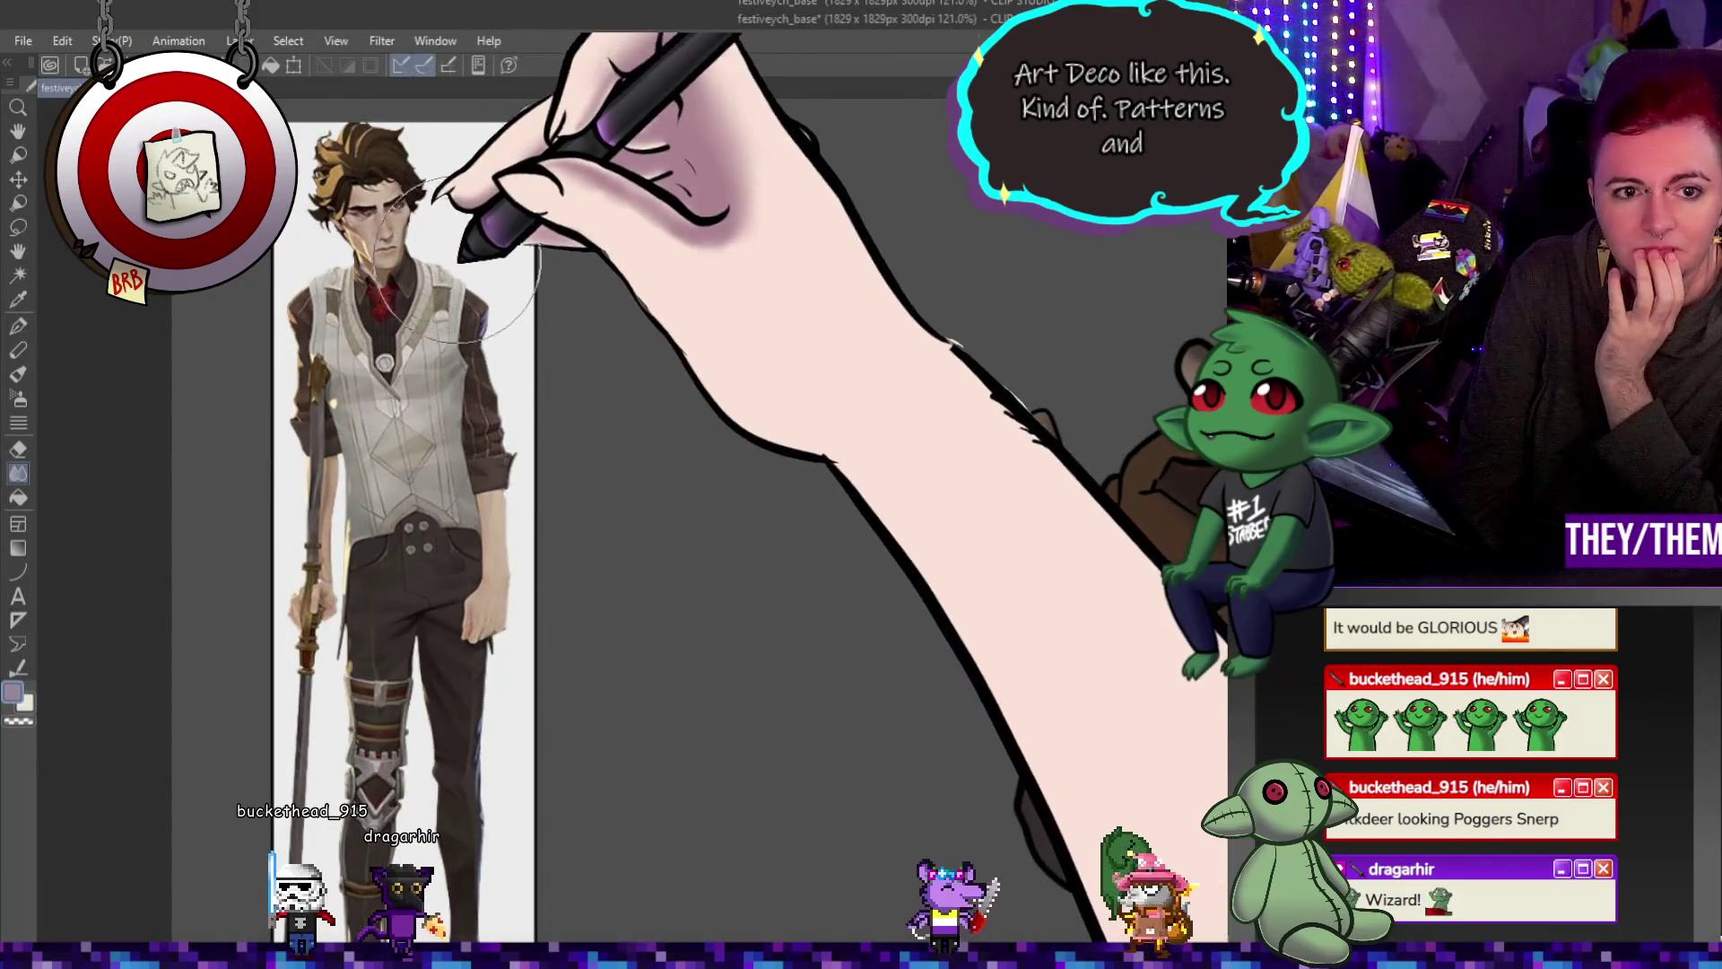
pyautogui.scroll(-2, 531, 640)
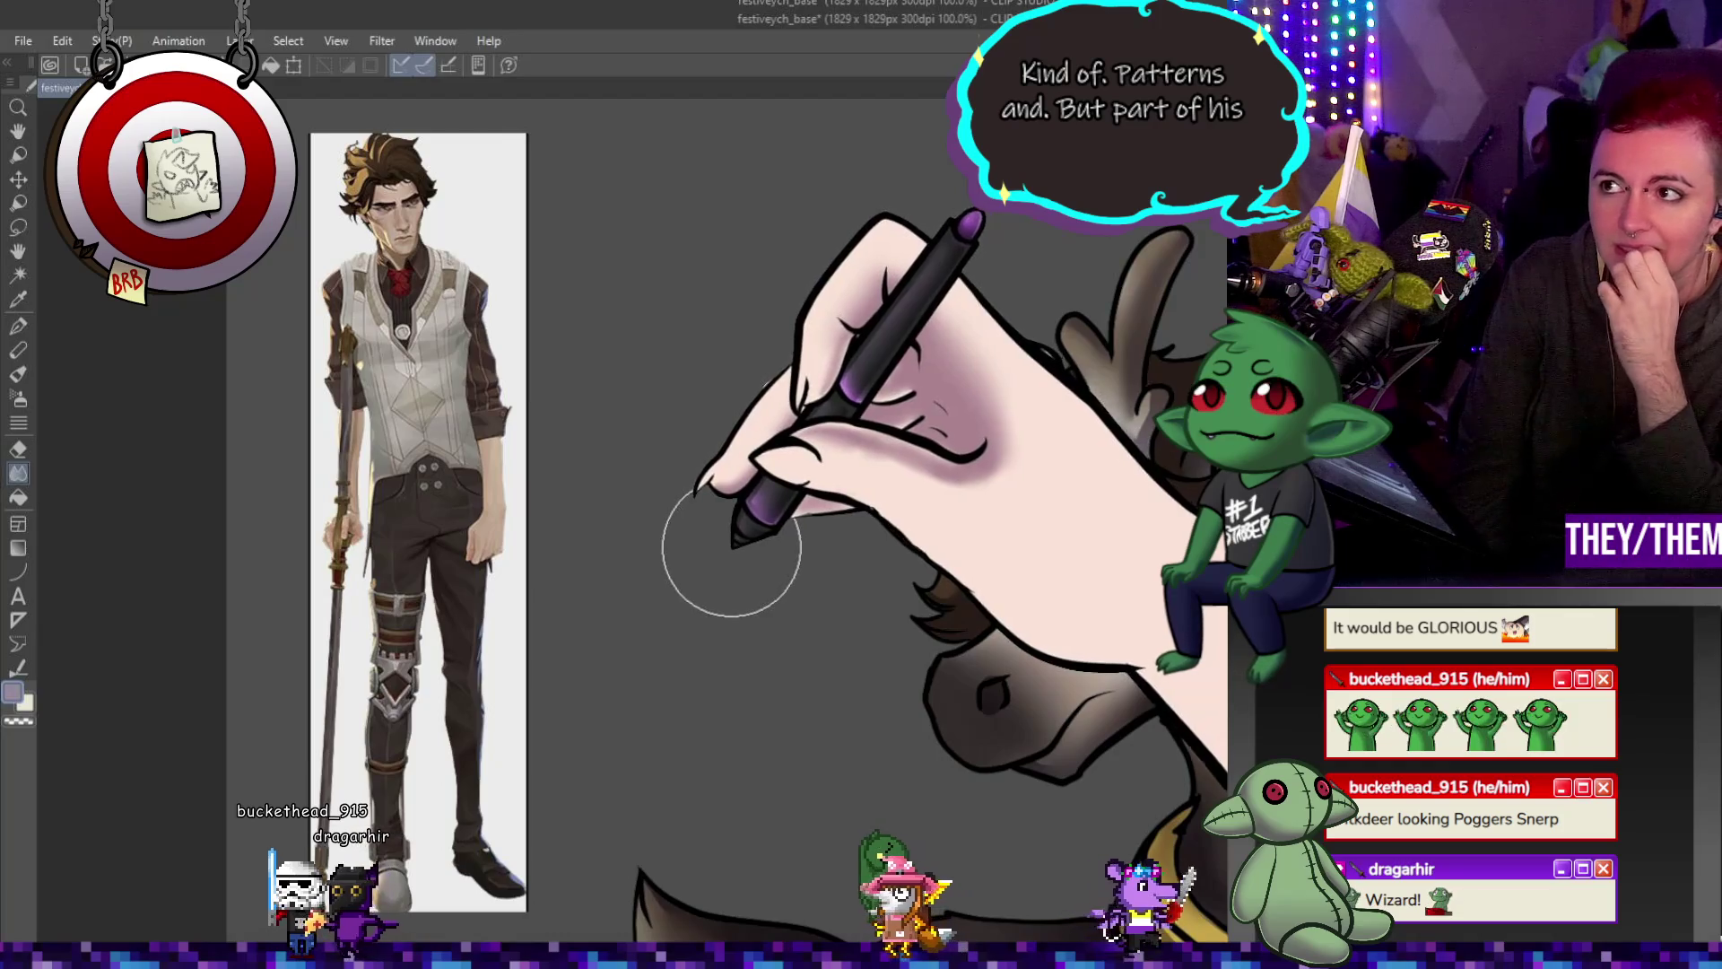
pyautogui.scroll(-2, 579, 566)
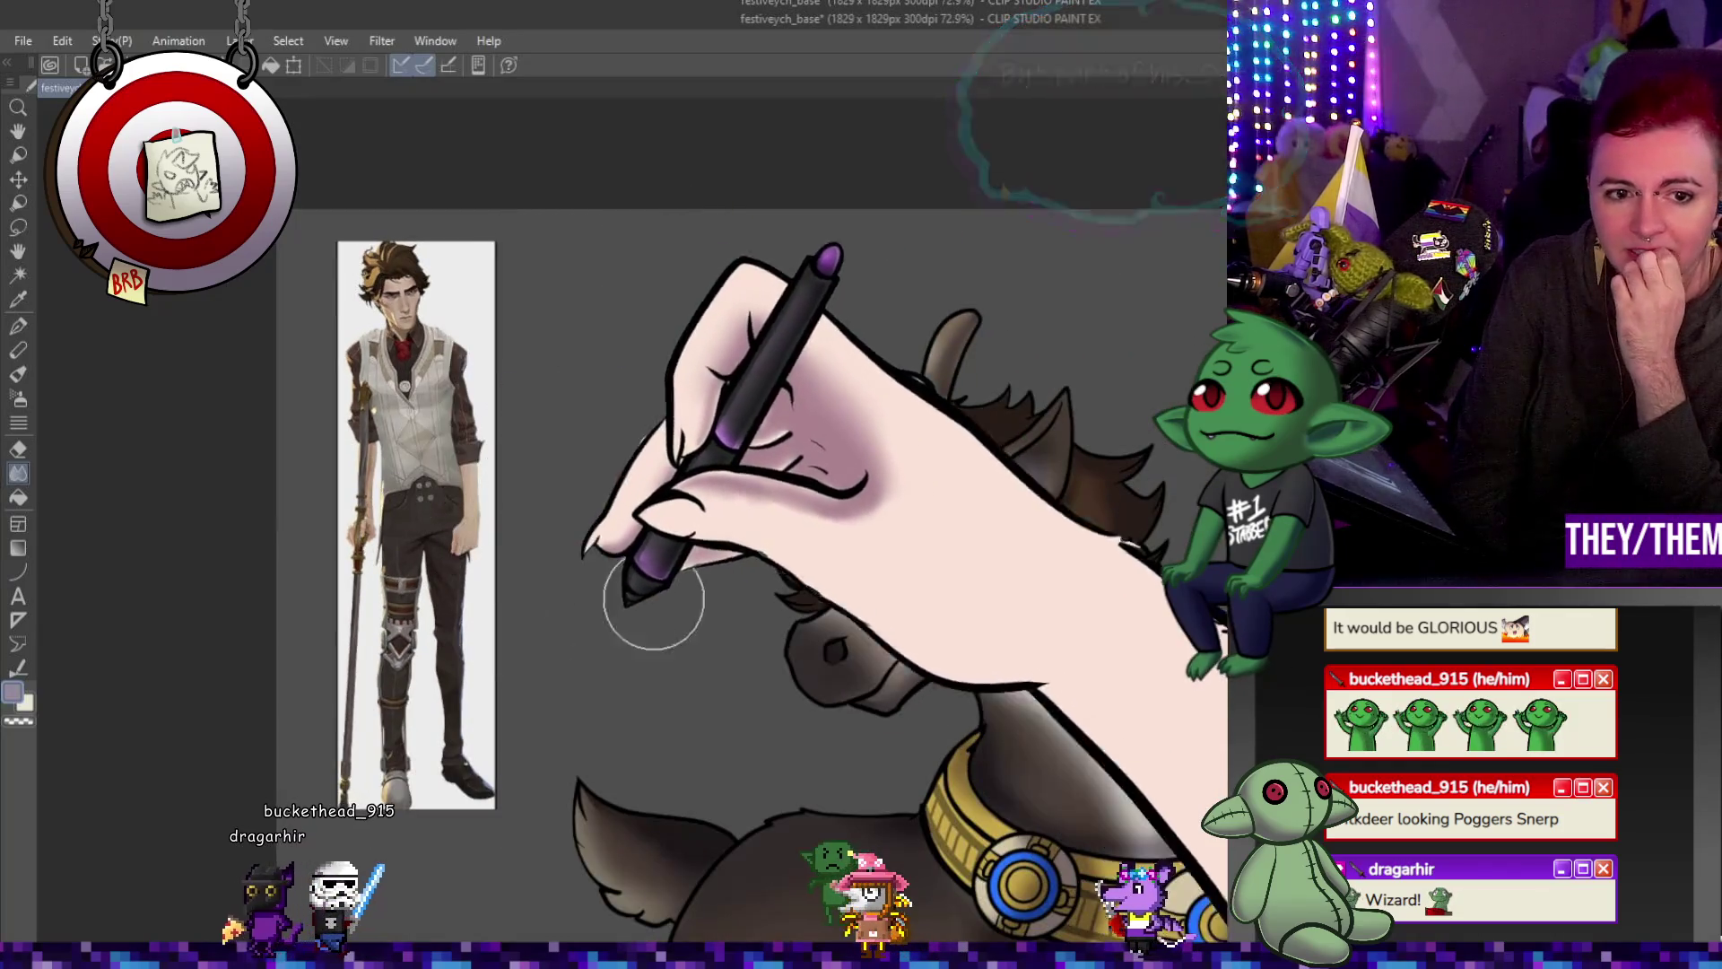
pyautogui.scroll(-2, 542, 440)
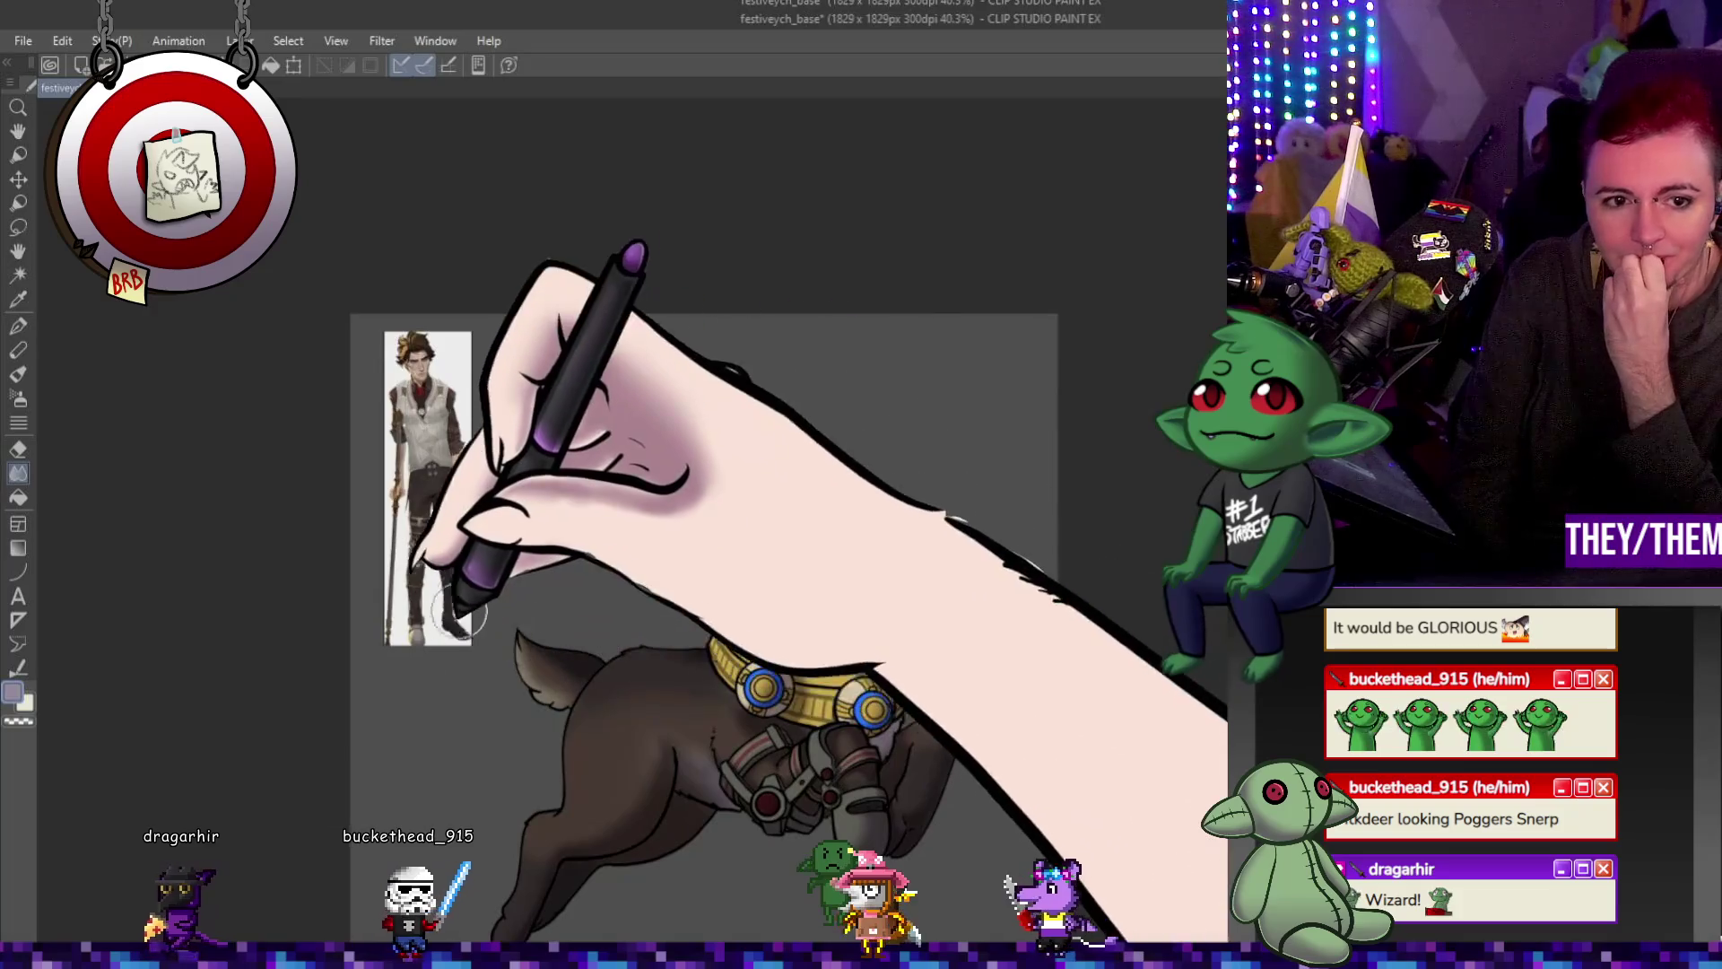
pyautogui.scroll(1, 474, 546)
pyautogui.scroll(1, 474, 546)
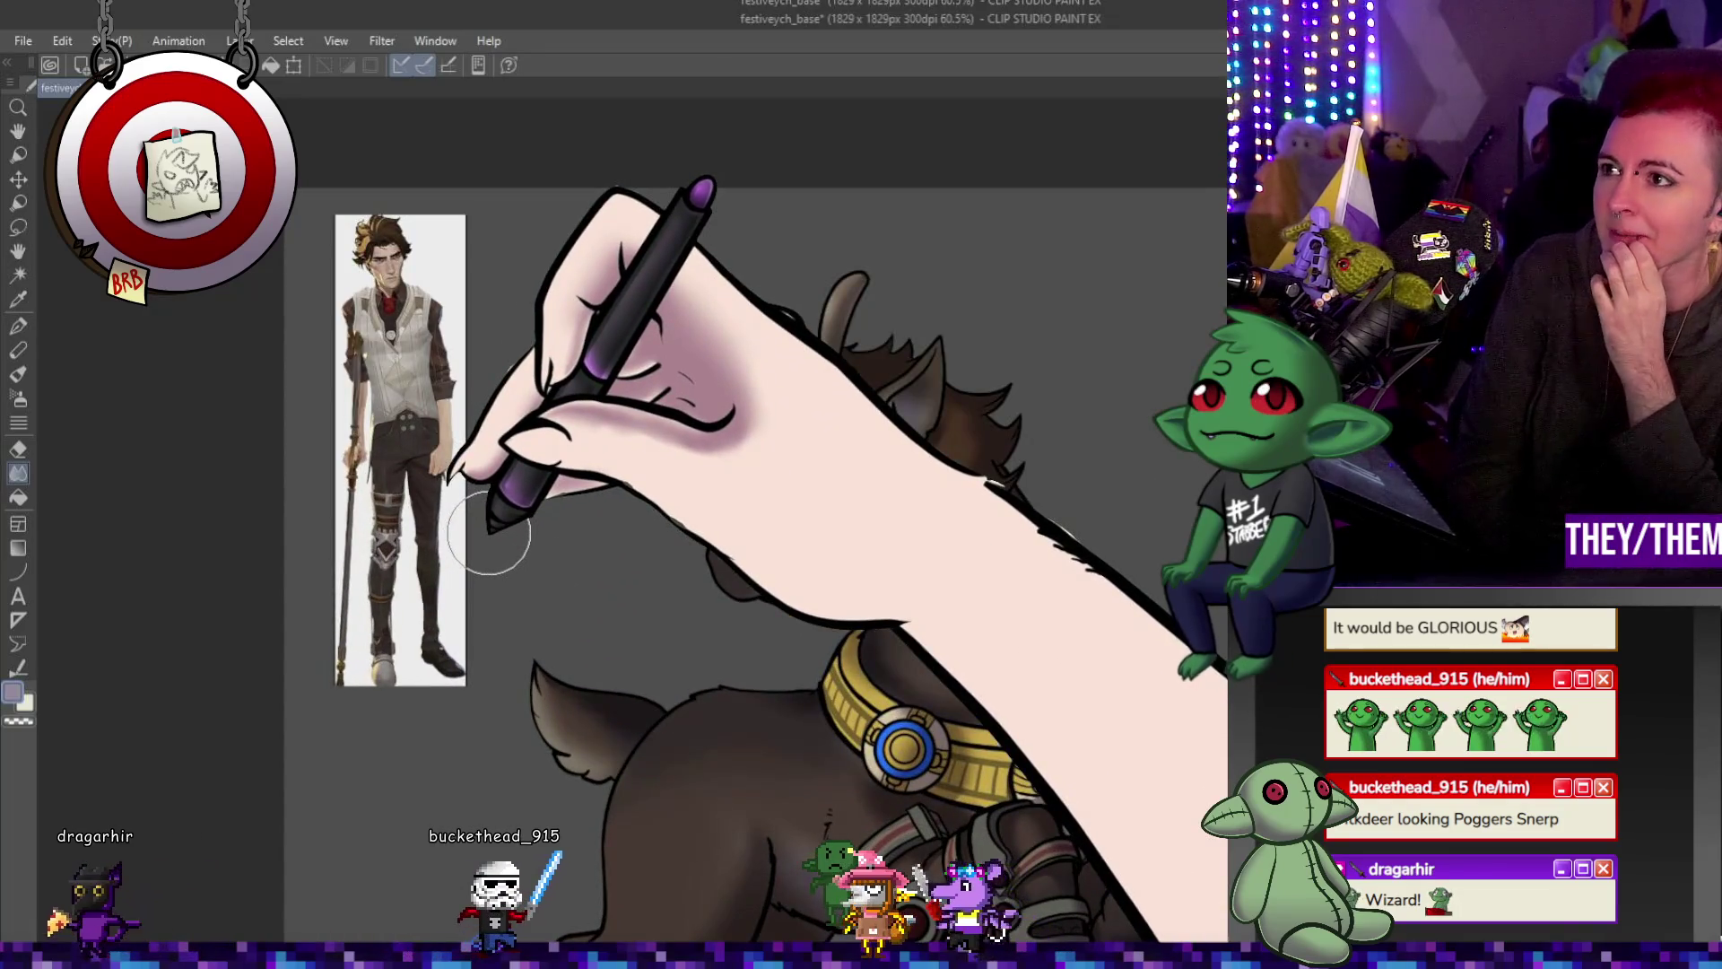
pyautogui.scroll(1, 538, 525)
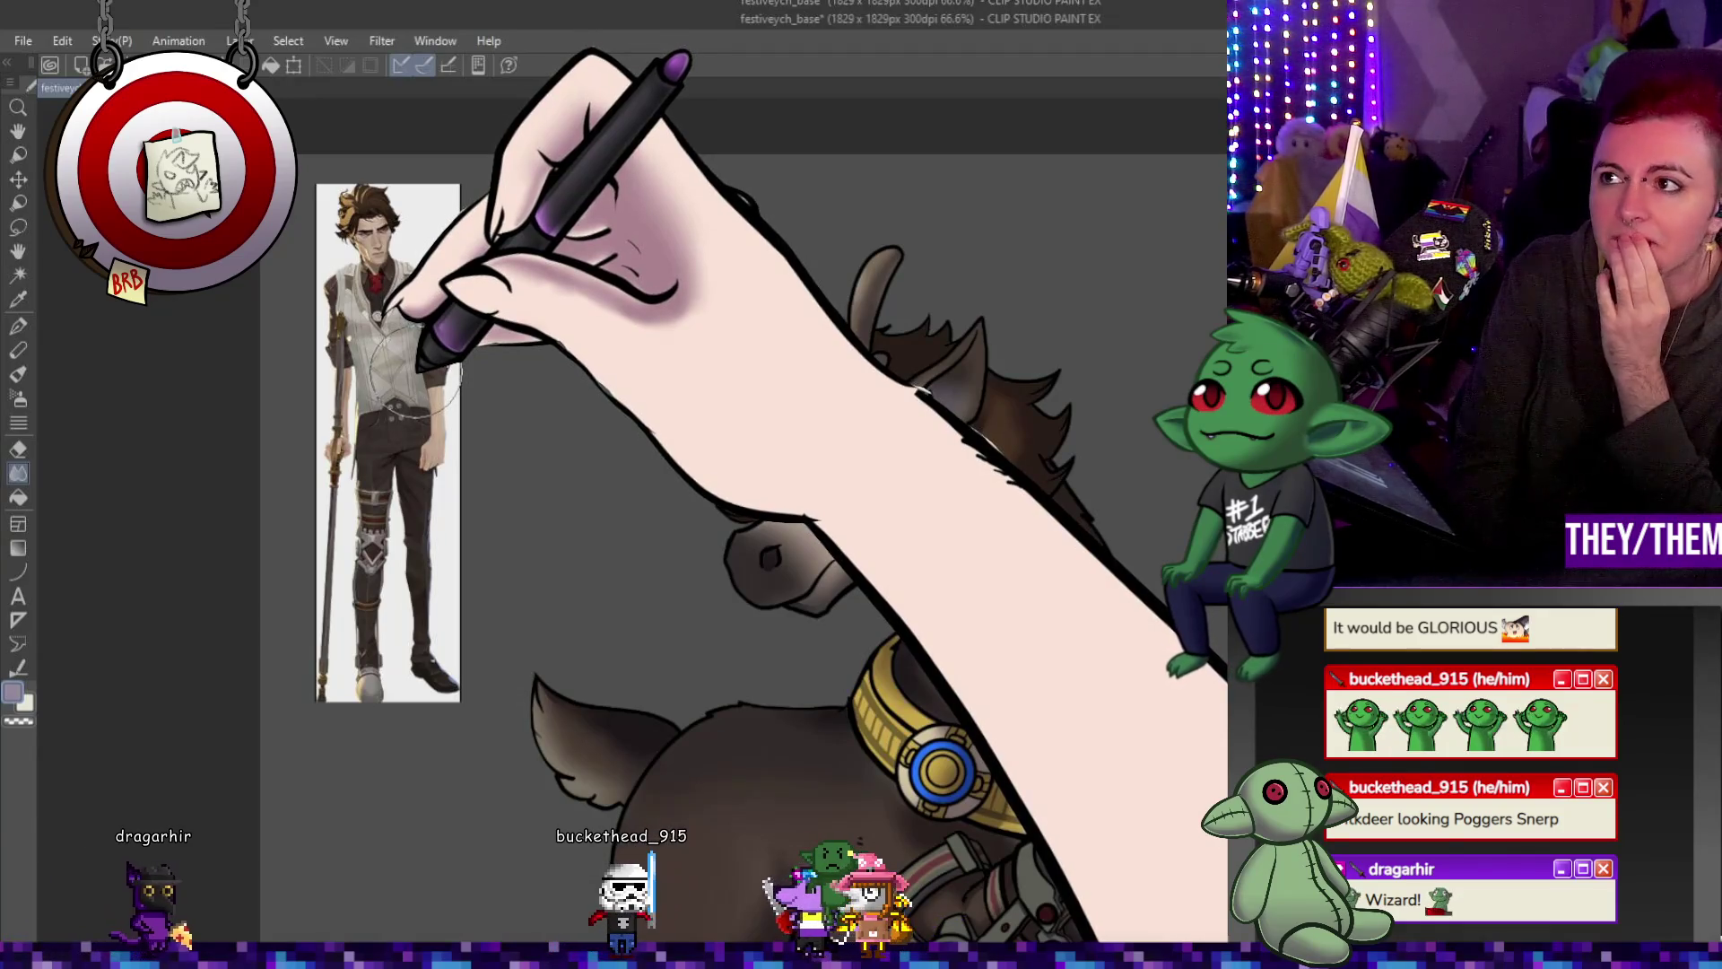
pyautogui.scroll(-1, 461, 424)
pyautogui.scroll(2, 791, 544)
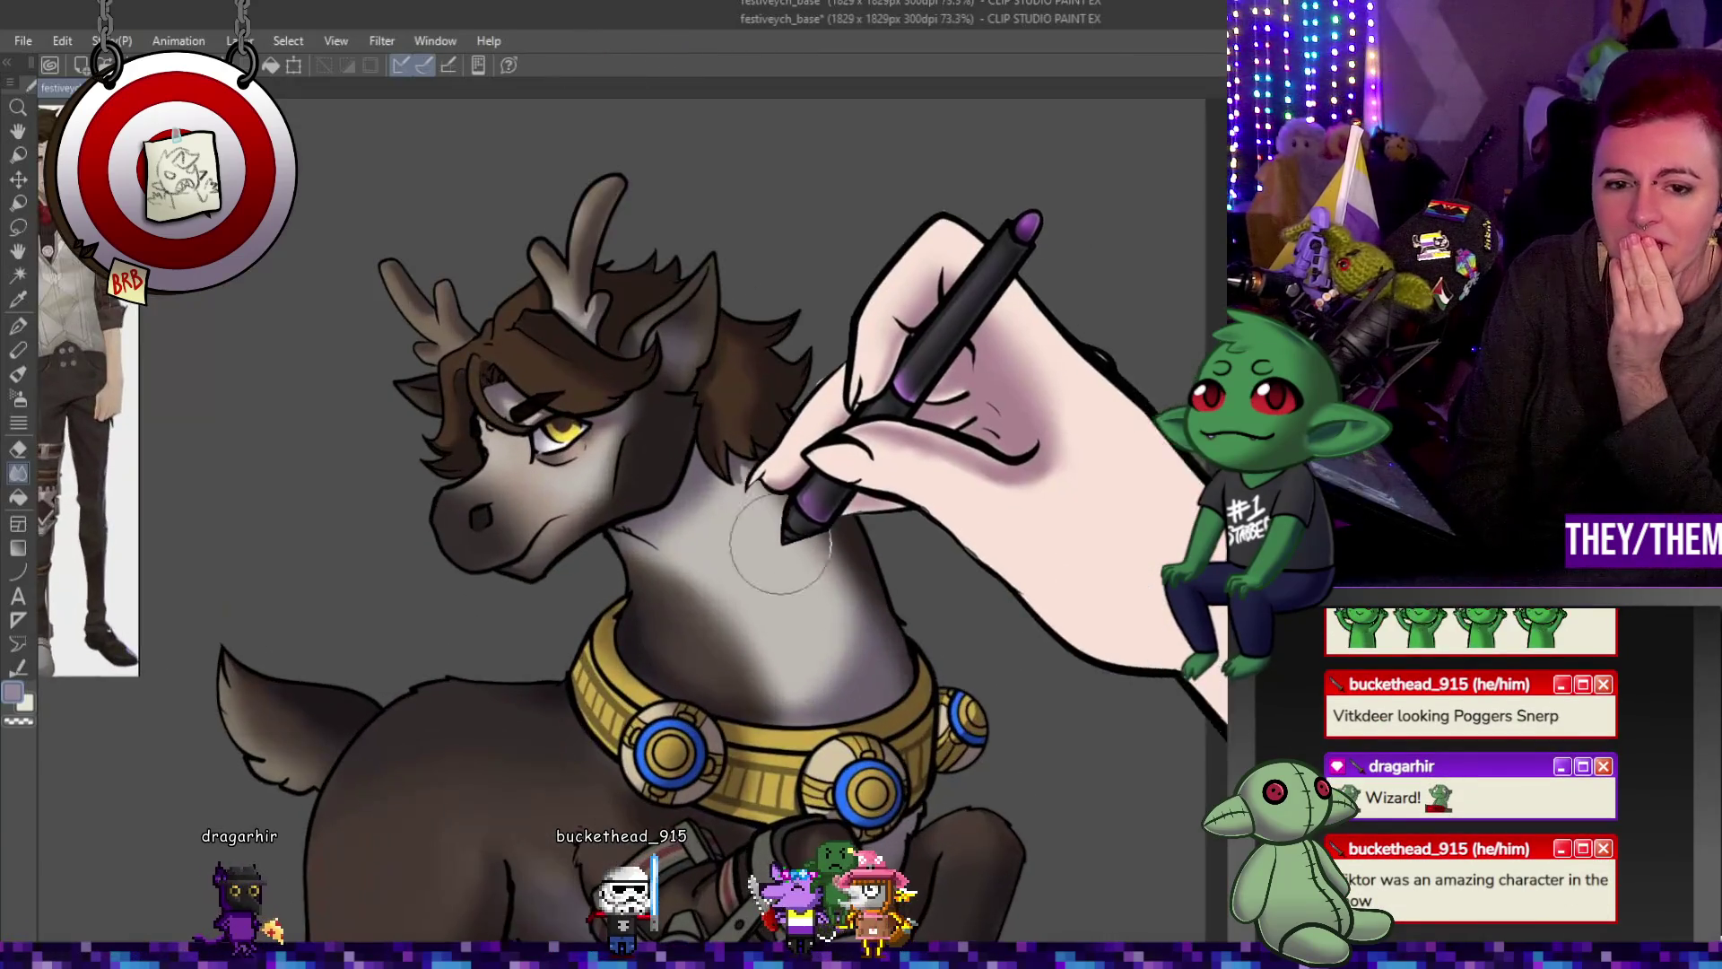
pyautogui.scroll(1, 793, 547)
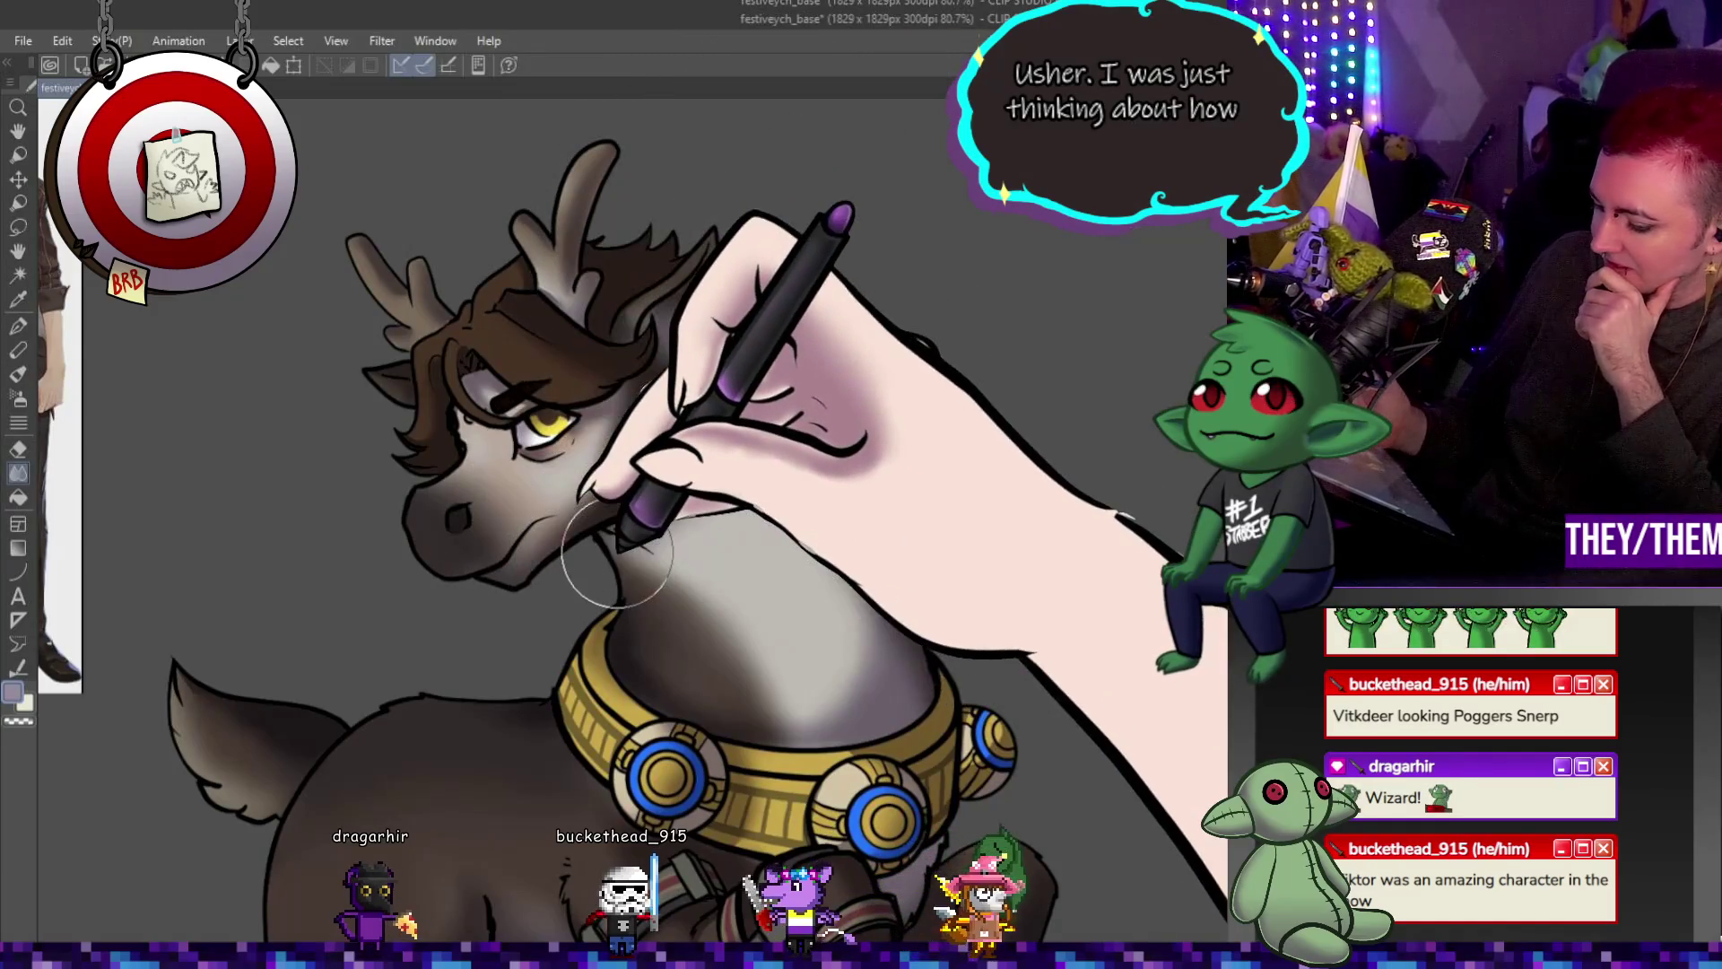
# Paint a lighter grey highlight along the neck, then switch painting tools with P.
pyautogui.moveTo(617, 563); pyautogui.dragTo(1041, 525)
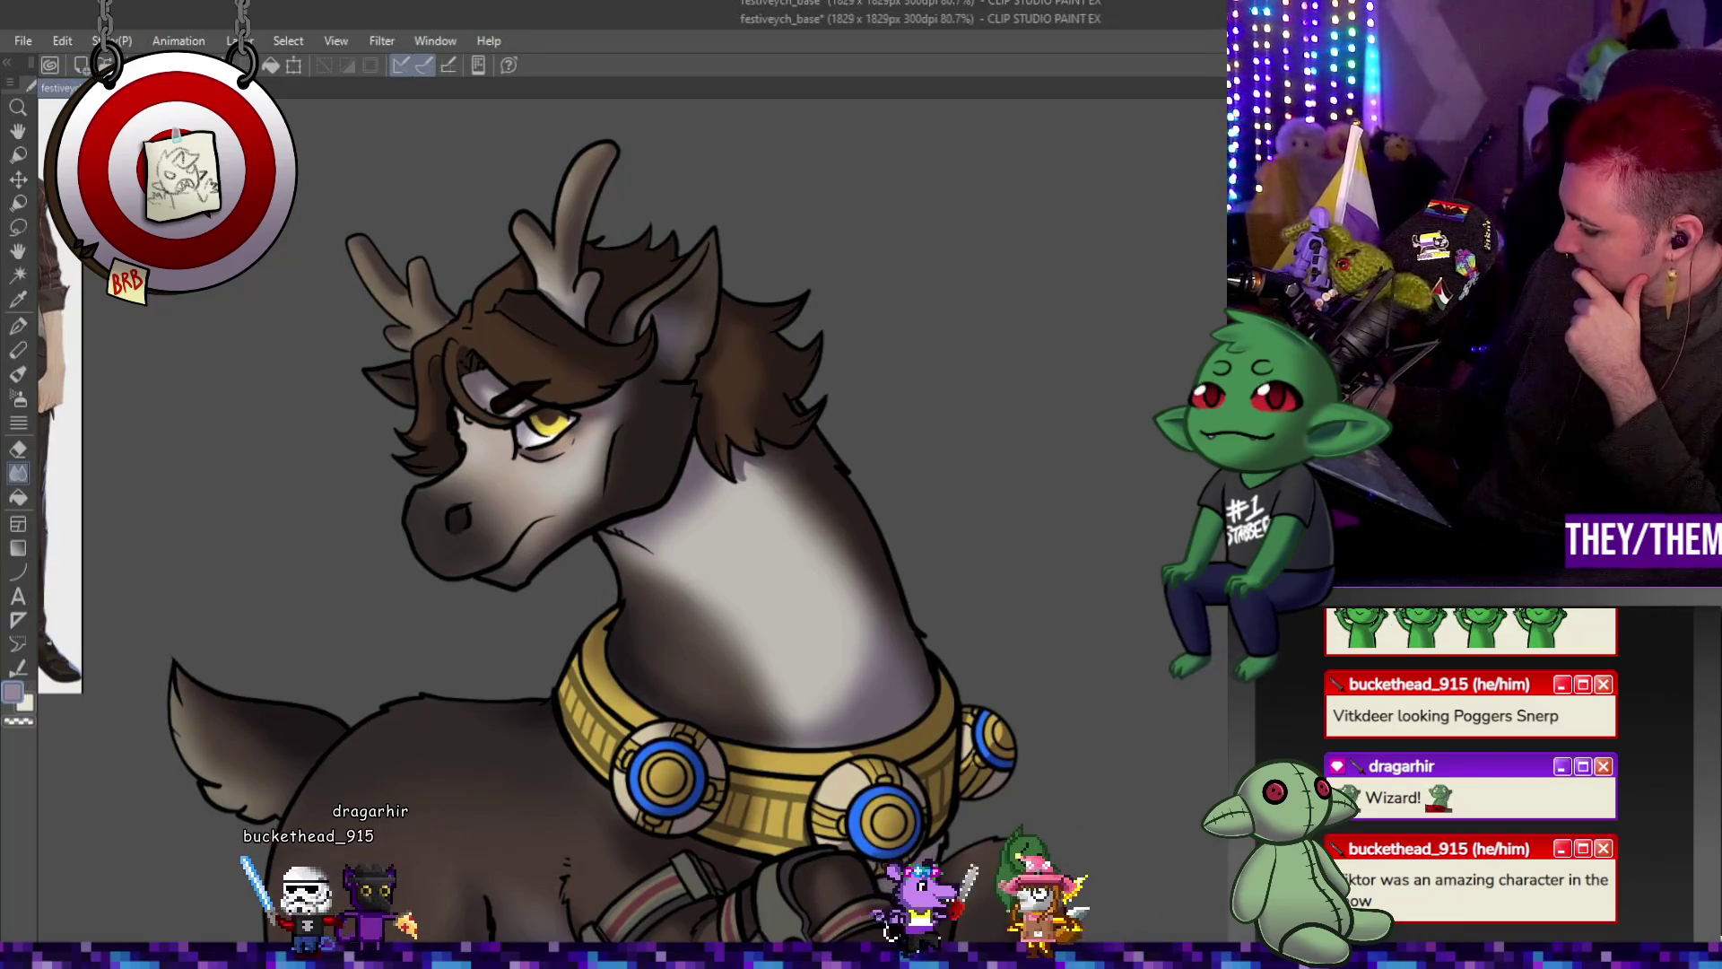
pyautogui.press('p')
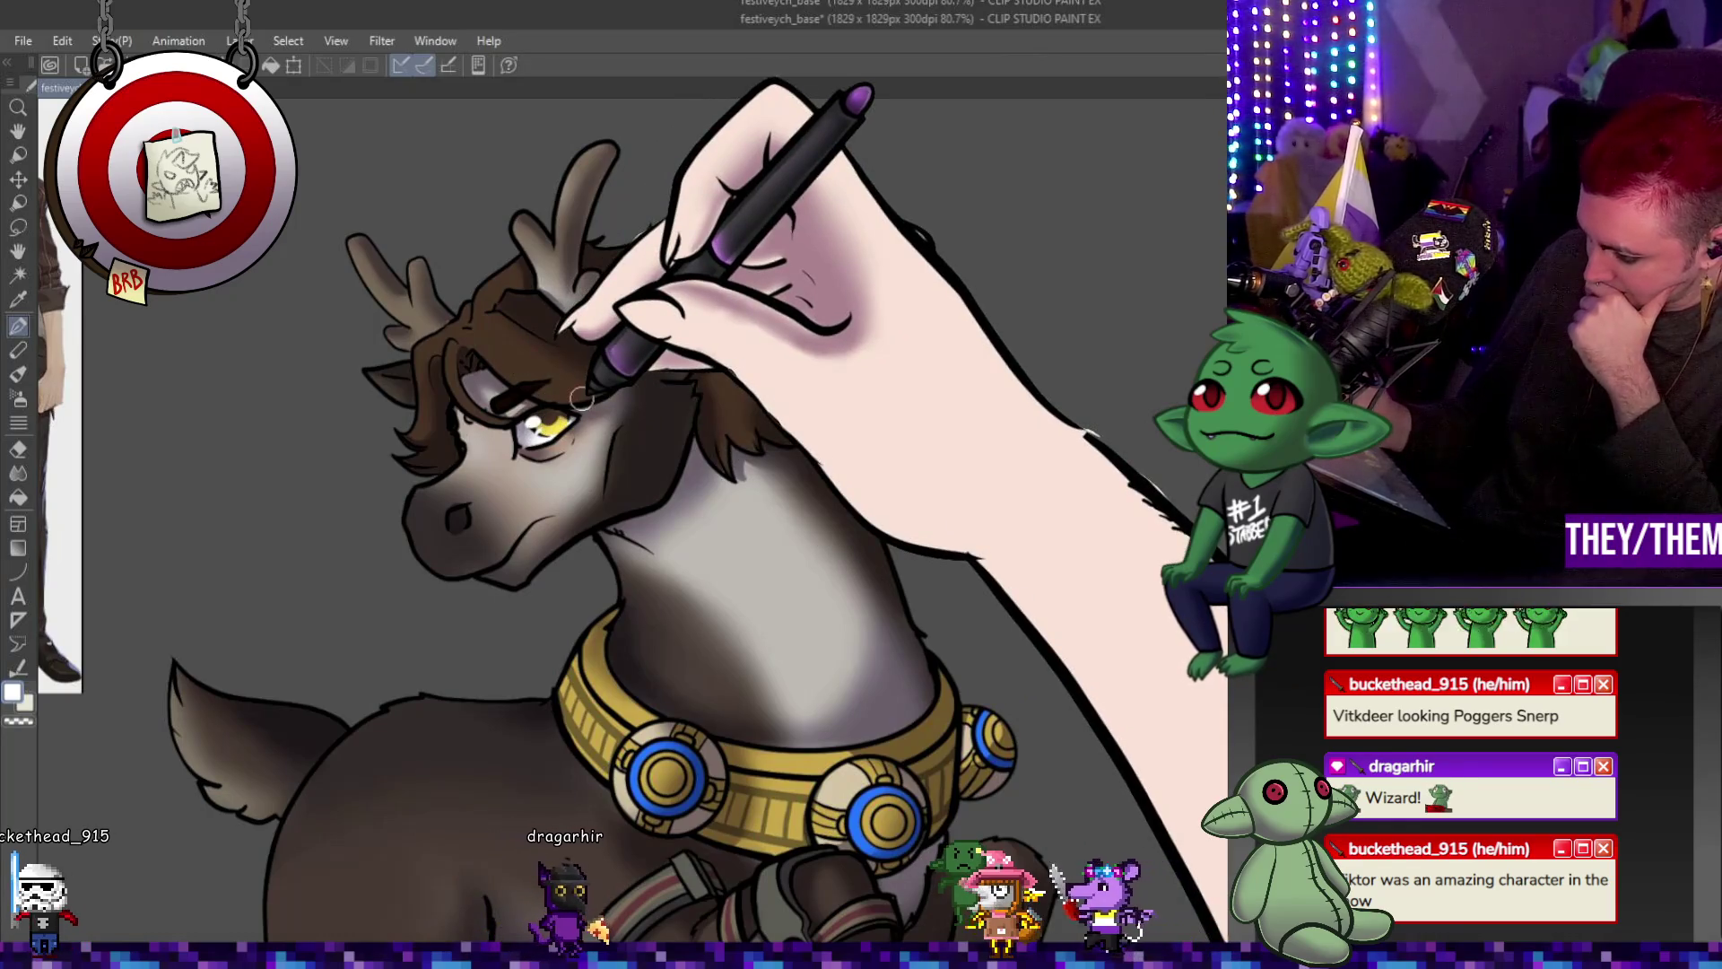
pyautogui.scroll(2, 370, 462)
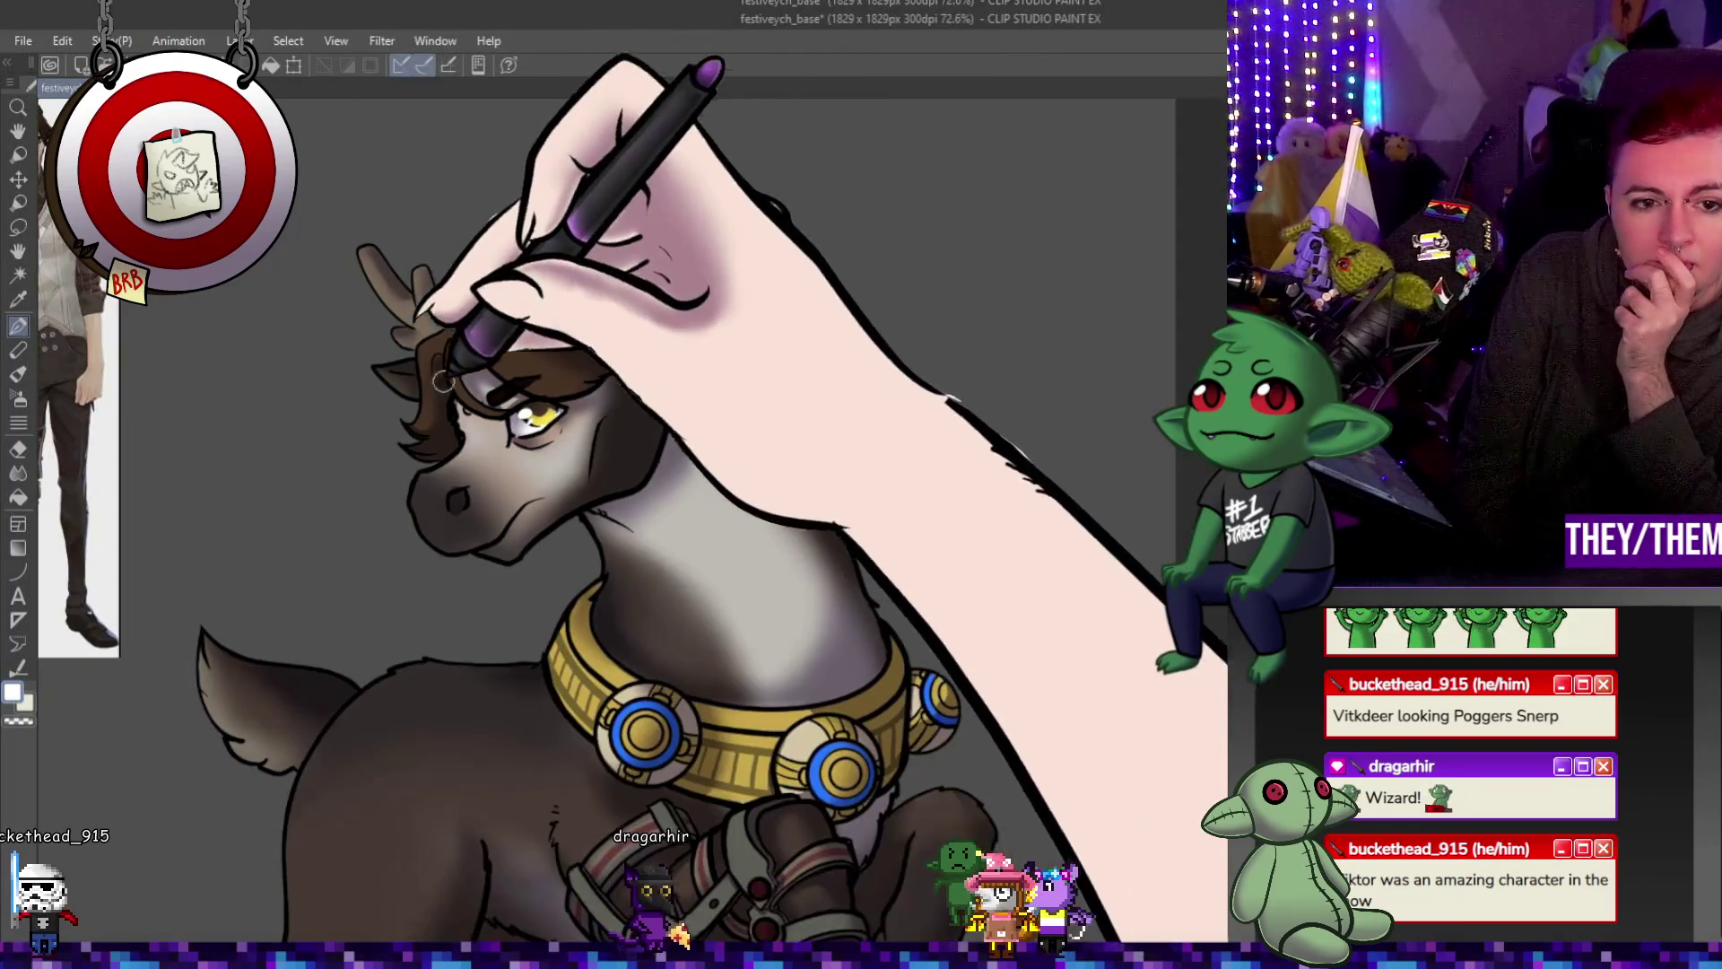
pyautogui.scroll(-4, 369, 461)
pyautogui.scroll(2, 388, 454)
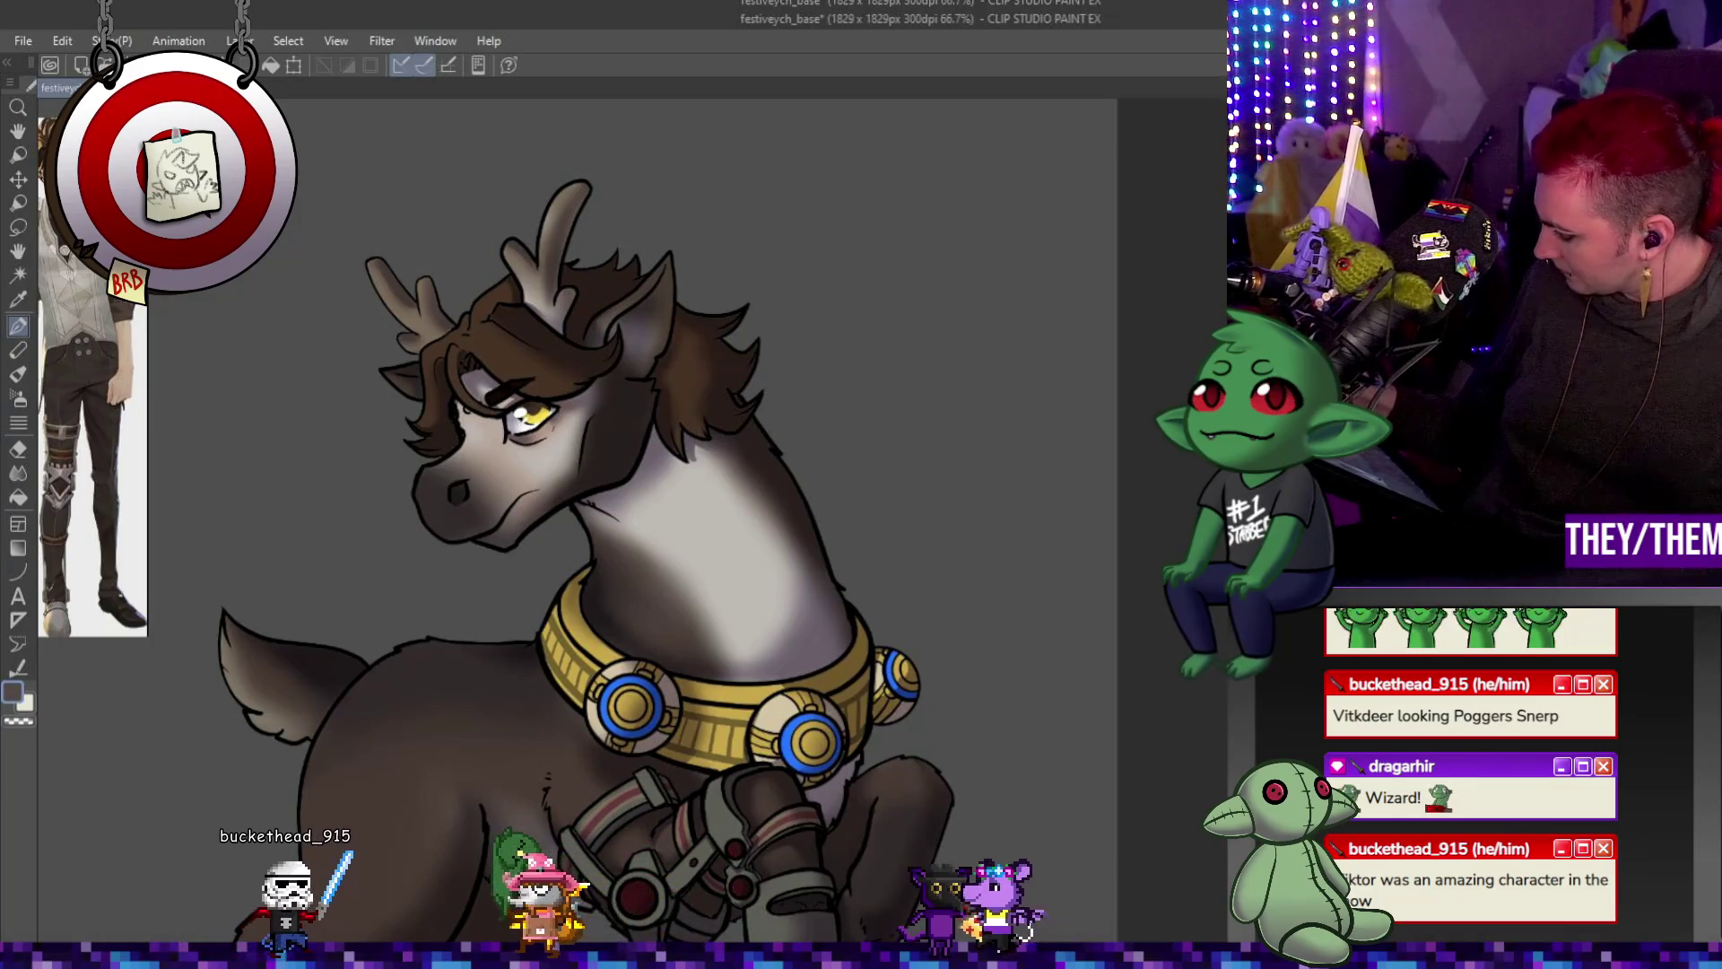
# Undo and redo to keep the grey neck shadow, then blend and repaint it with the Blend and Brush tools.
pyautogui.hotkey('ctrl', 'z')
pyautogui.hotkey('ctrl', 'y')
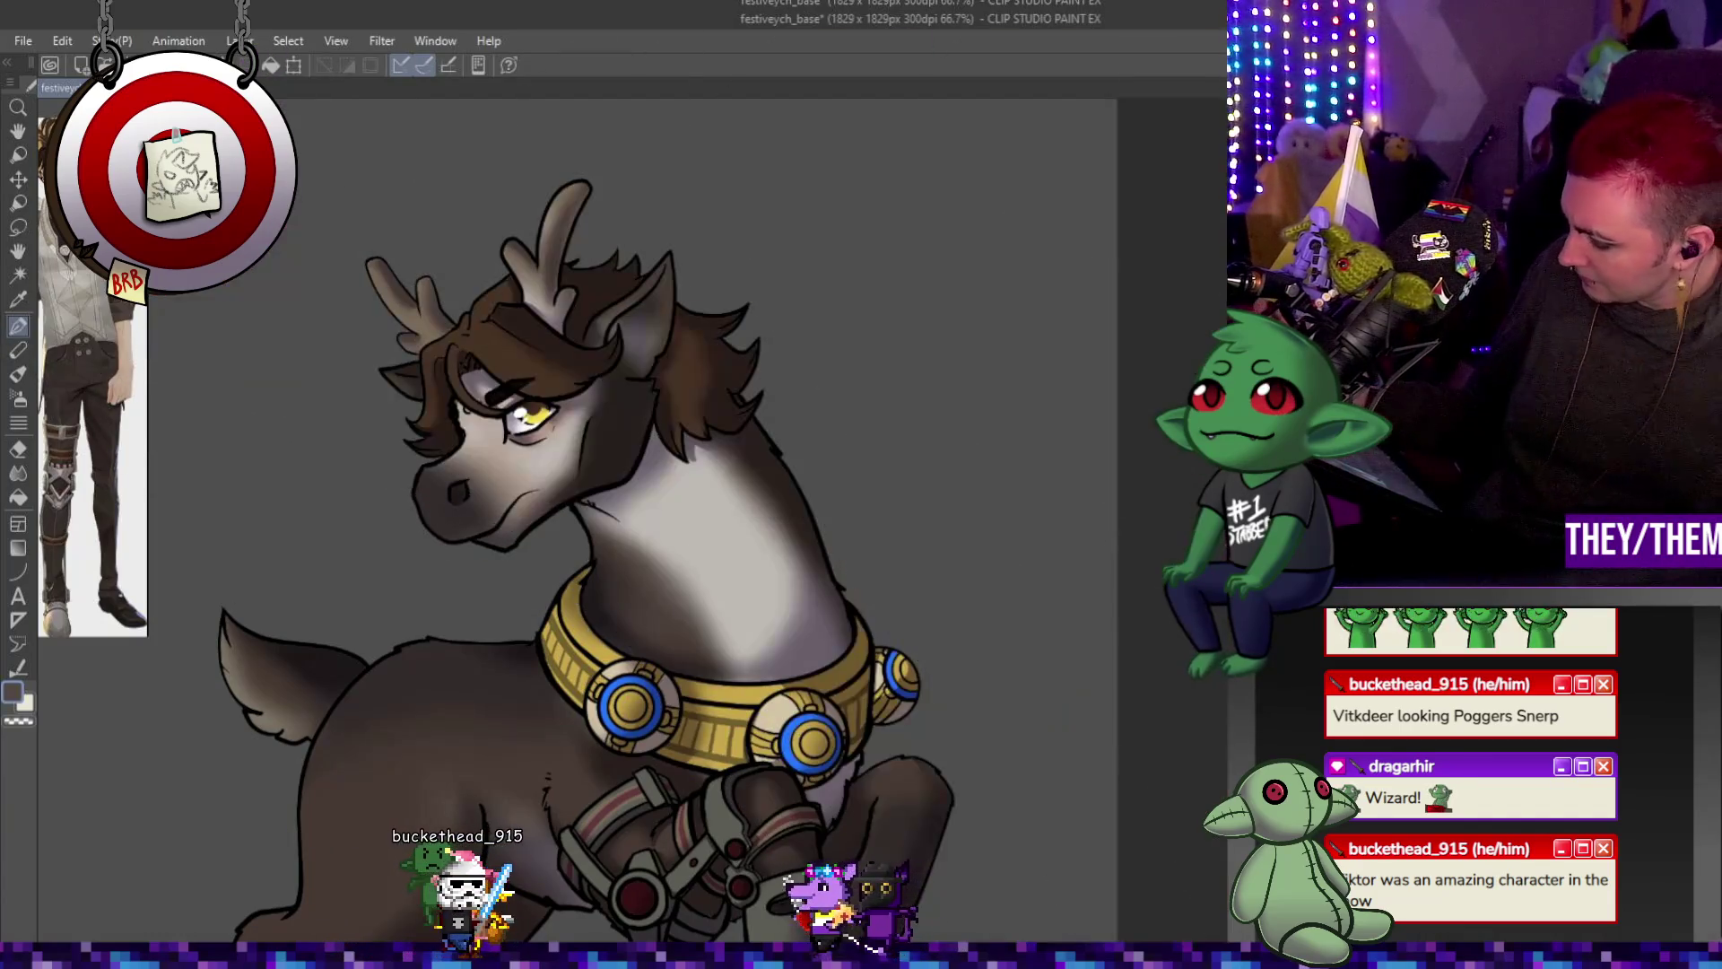
pyautogui.hotkey('ctrl', 'z')
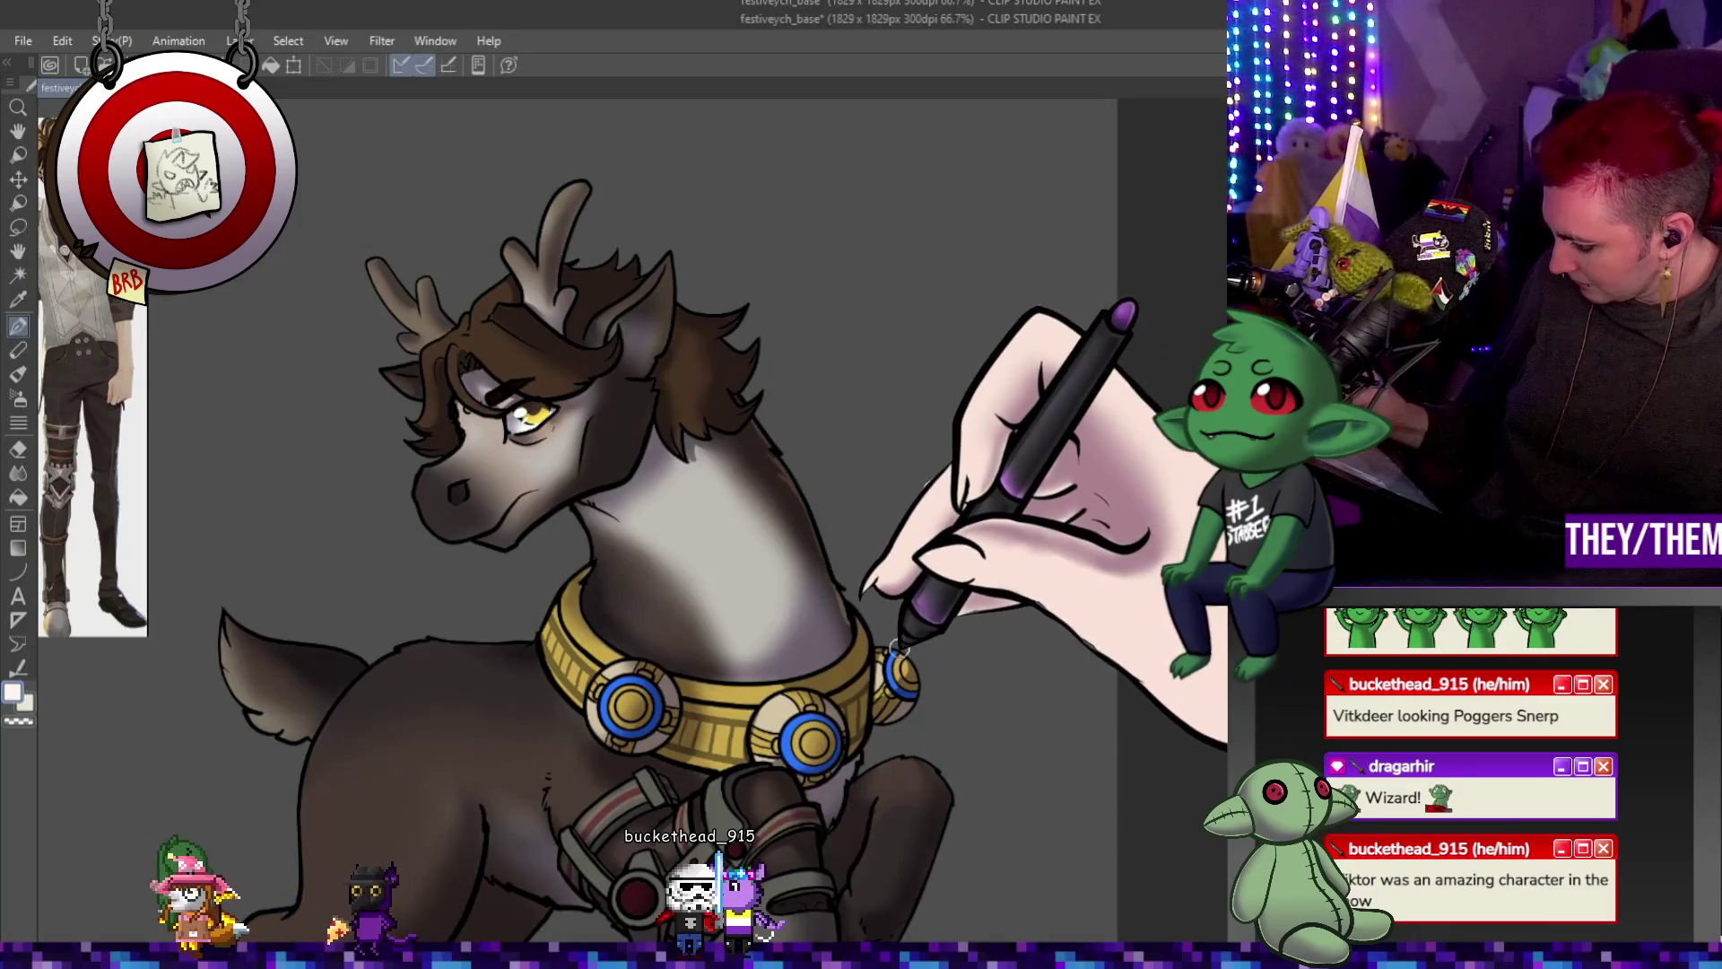
pyautogui.click(19, 471)
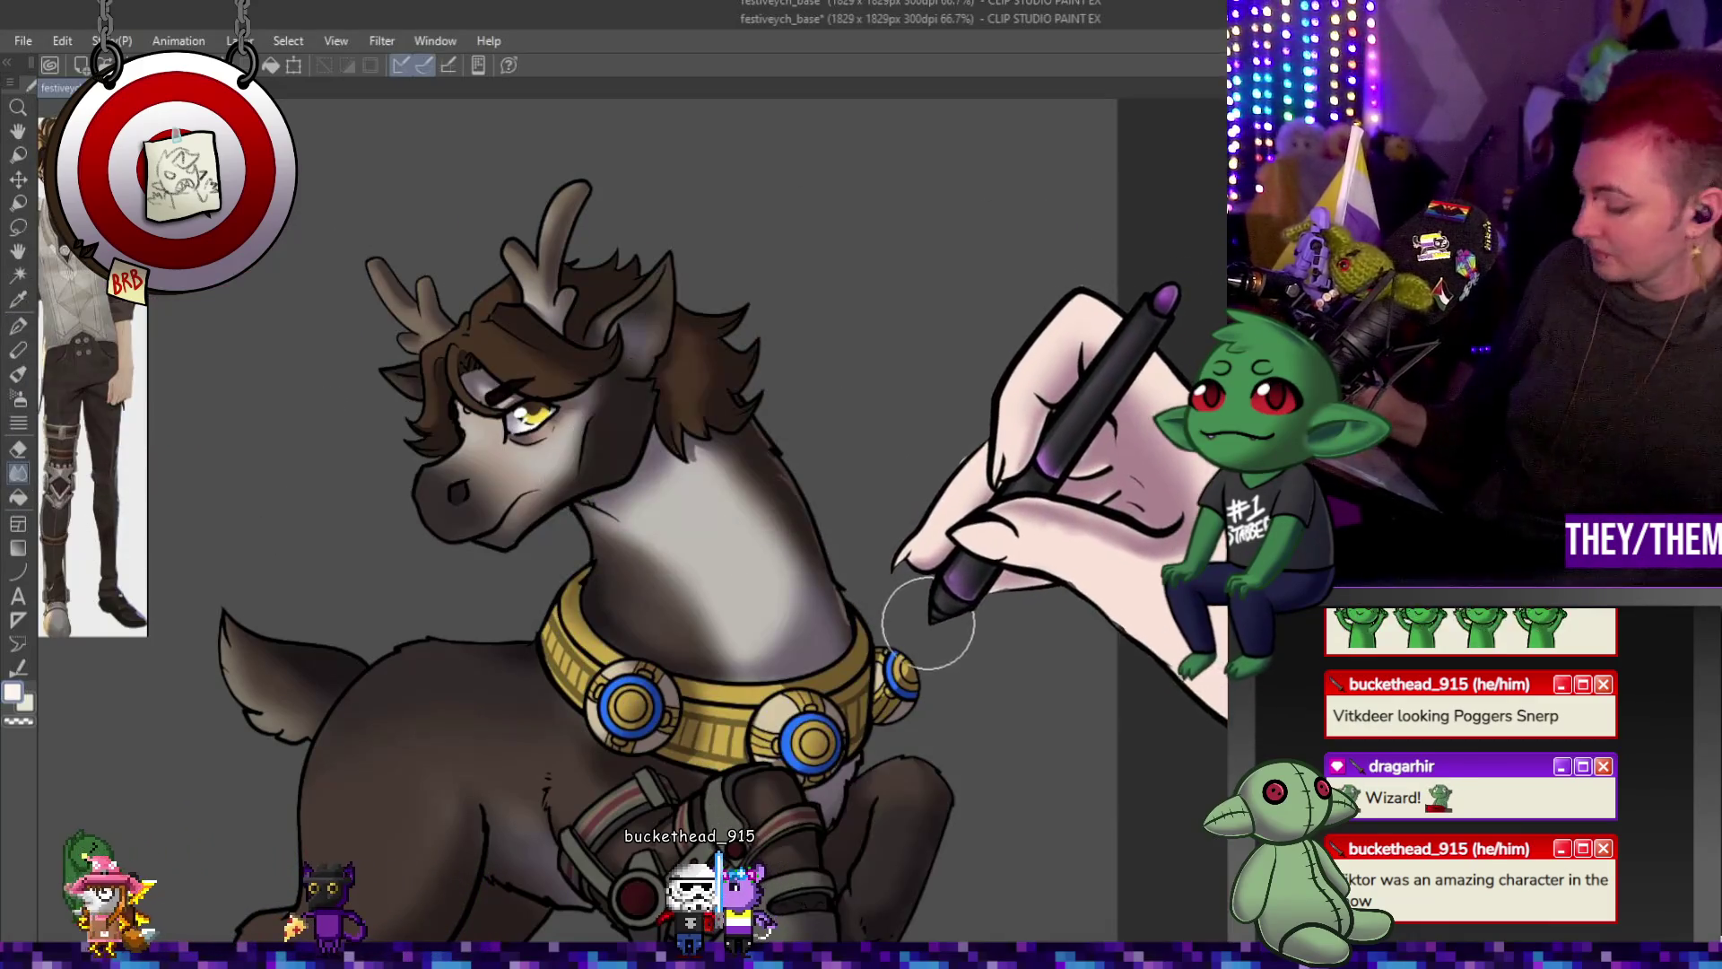
pyautogui.click(19, 323)
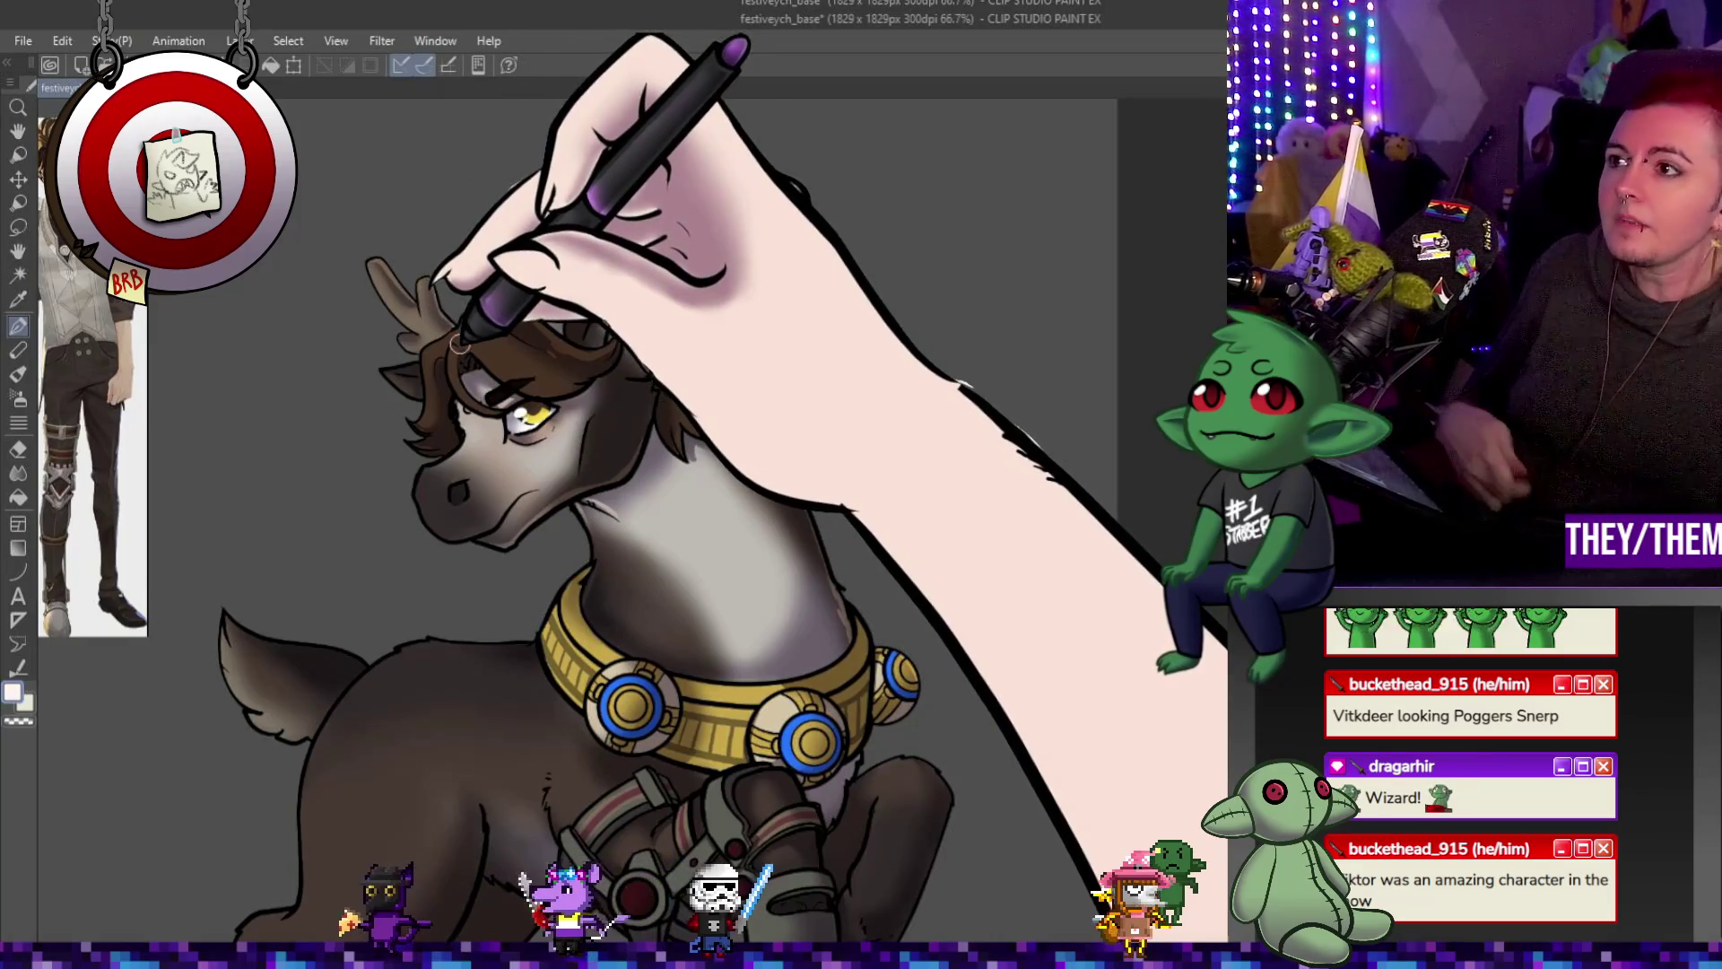
pyautogui.hotkey('ctrl', '-')
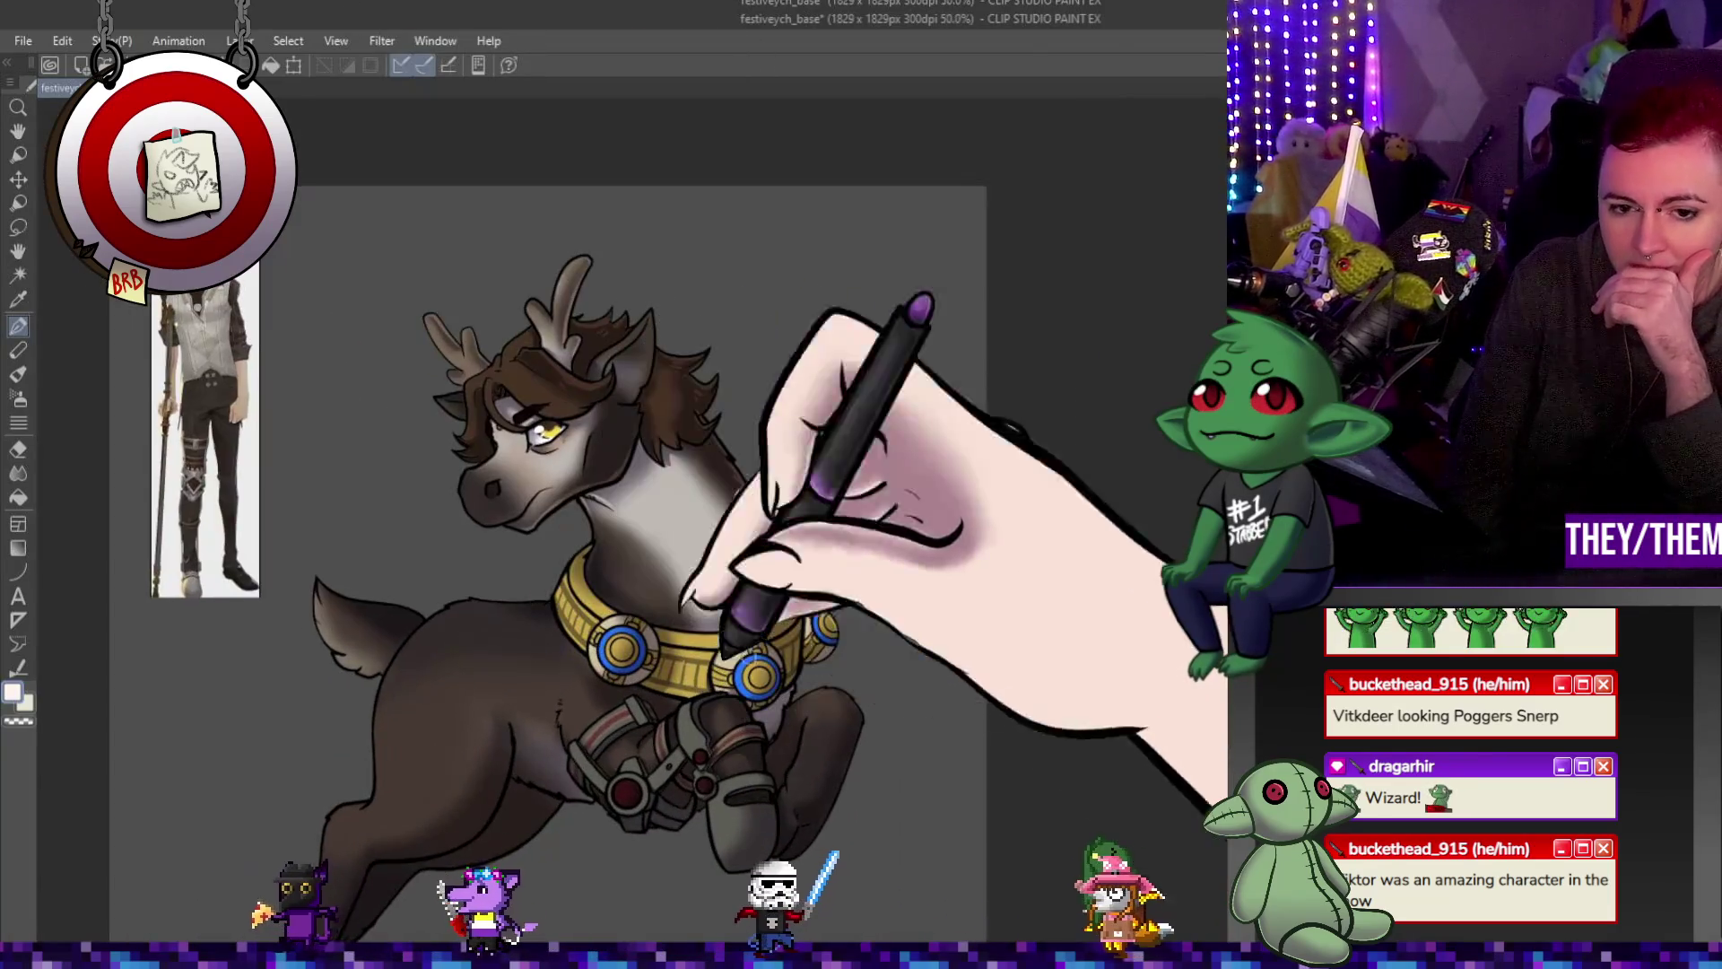
pyautogui.hotkey('ctrl', '-')
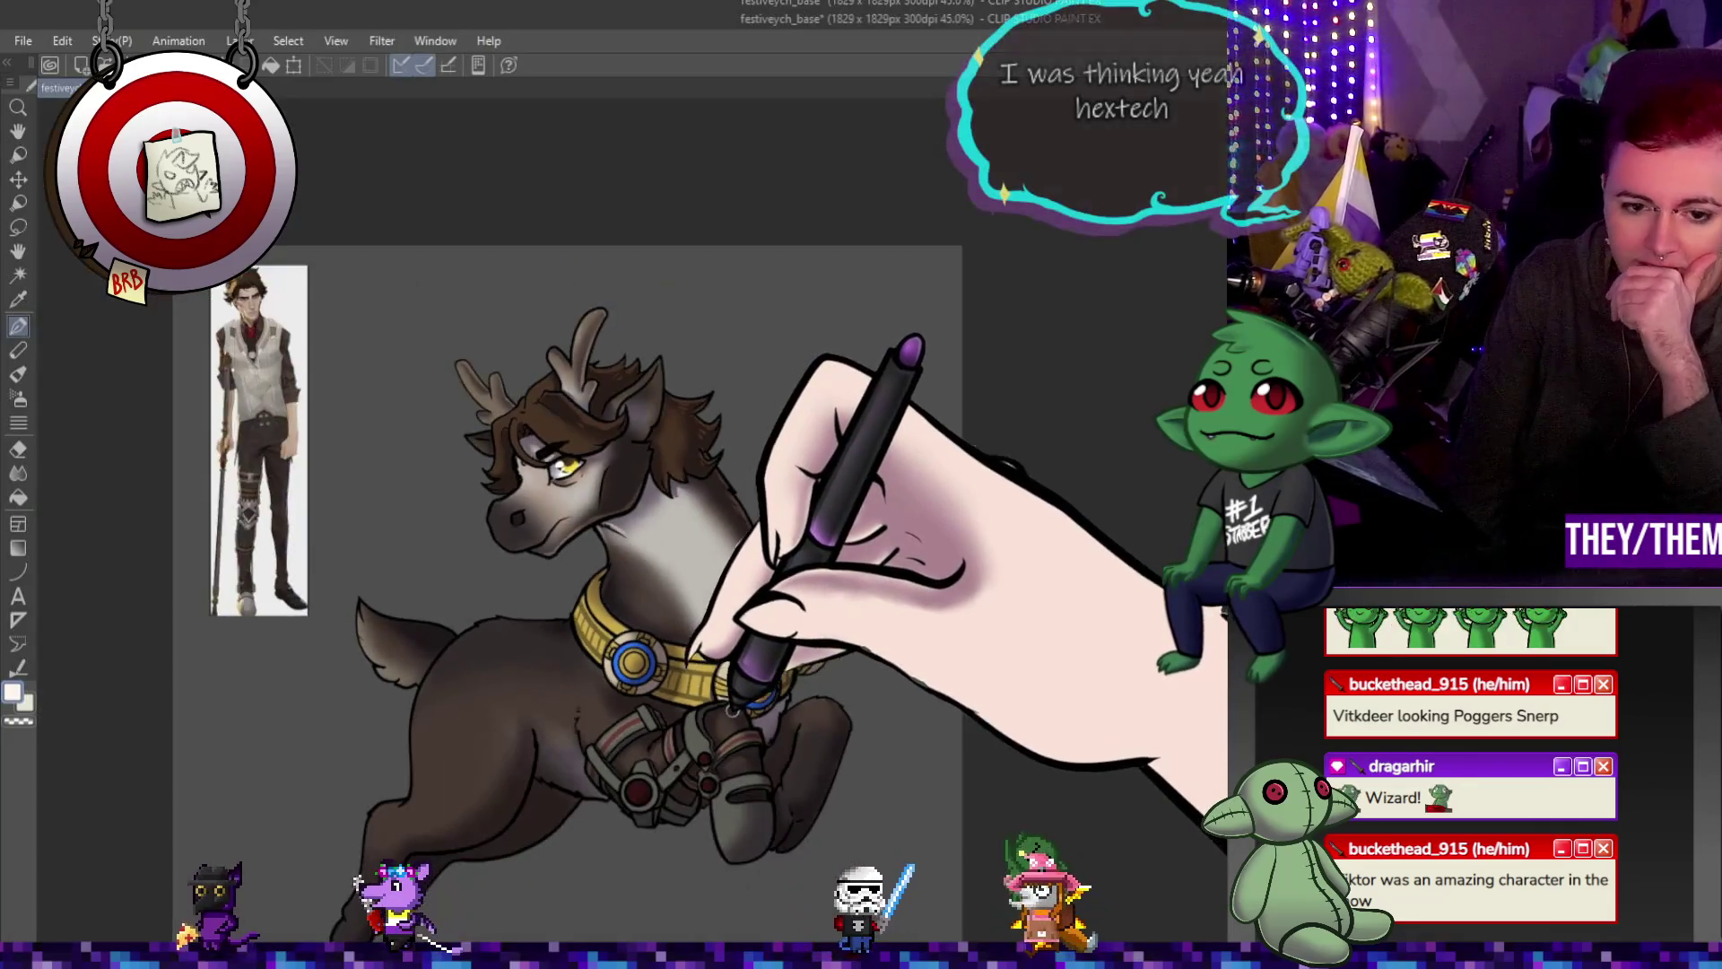
pyautogui.hotkey('ctrl', '-')
pyautogui.hotkey('ctrl', '+')
pyautogui.hotkey('ctrl', '+')
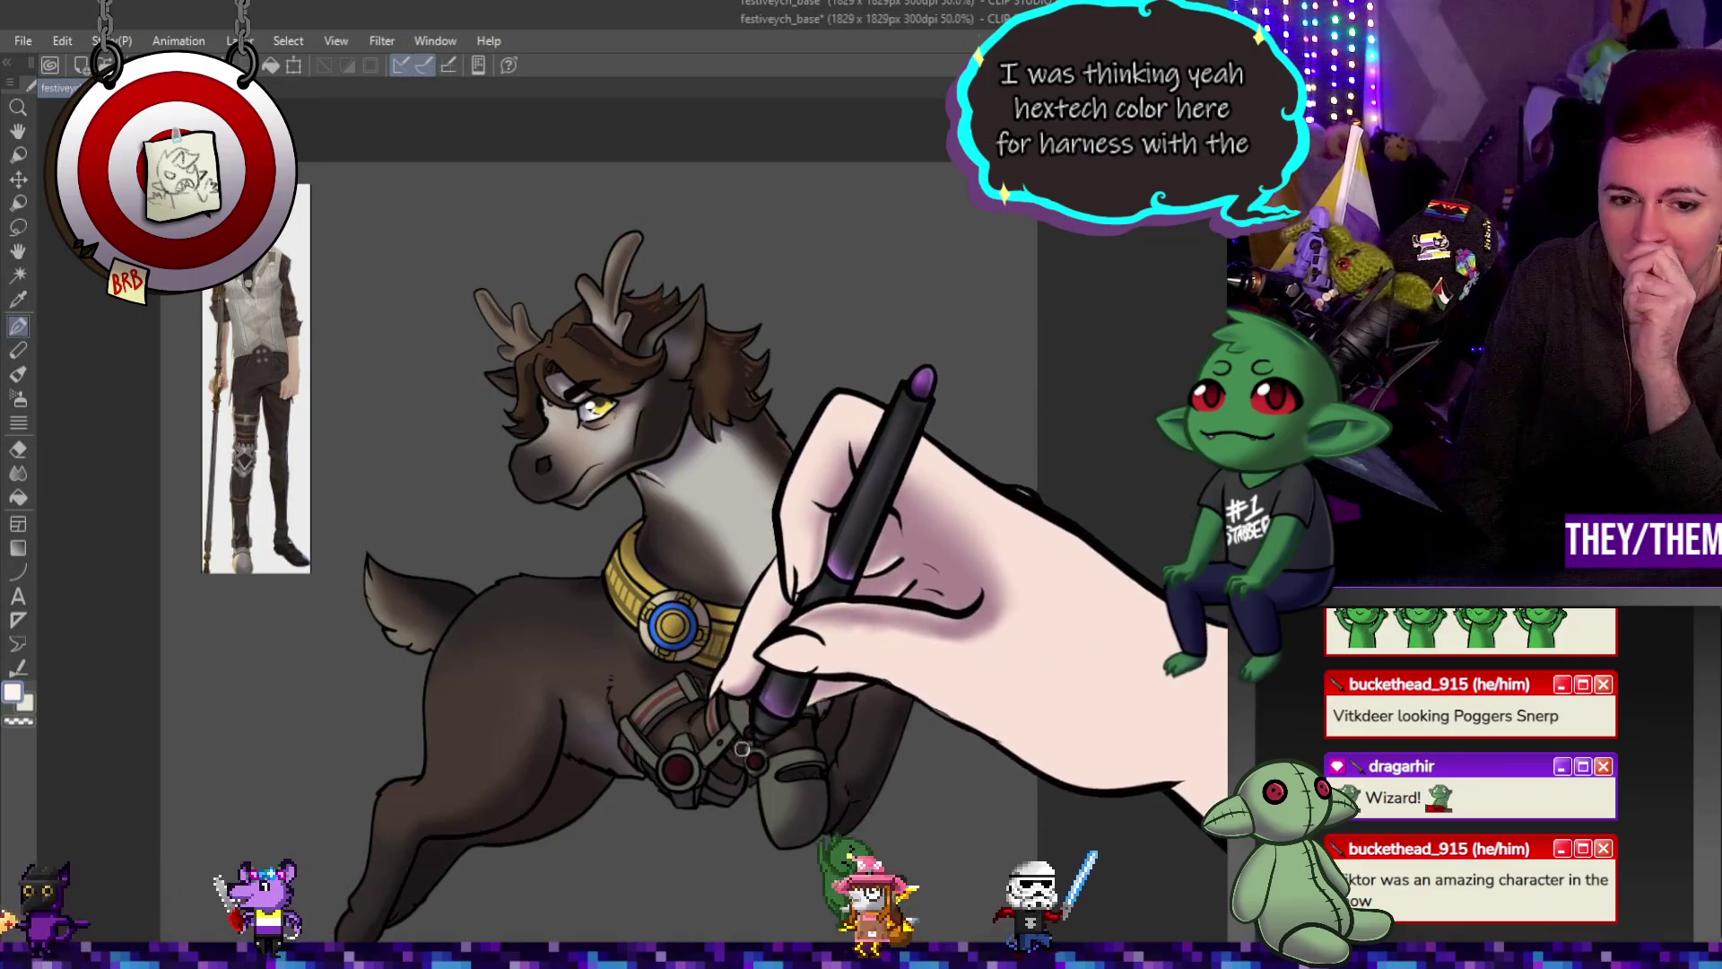
pyautogui.scroll(2, 514, 695)
pyautogui.scroll(-2, 513, 694)
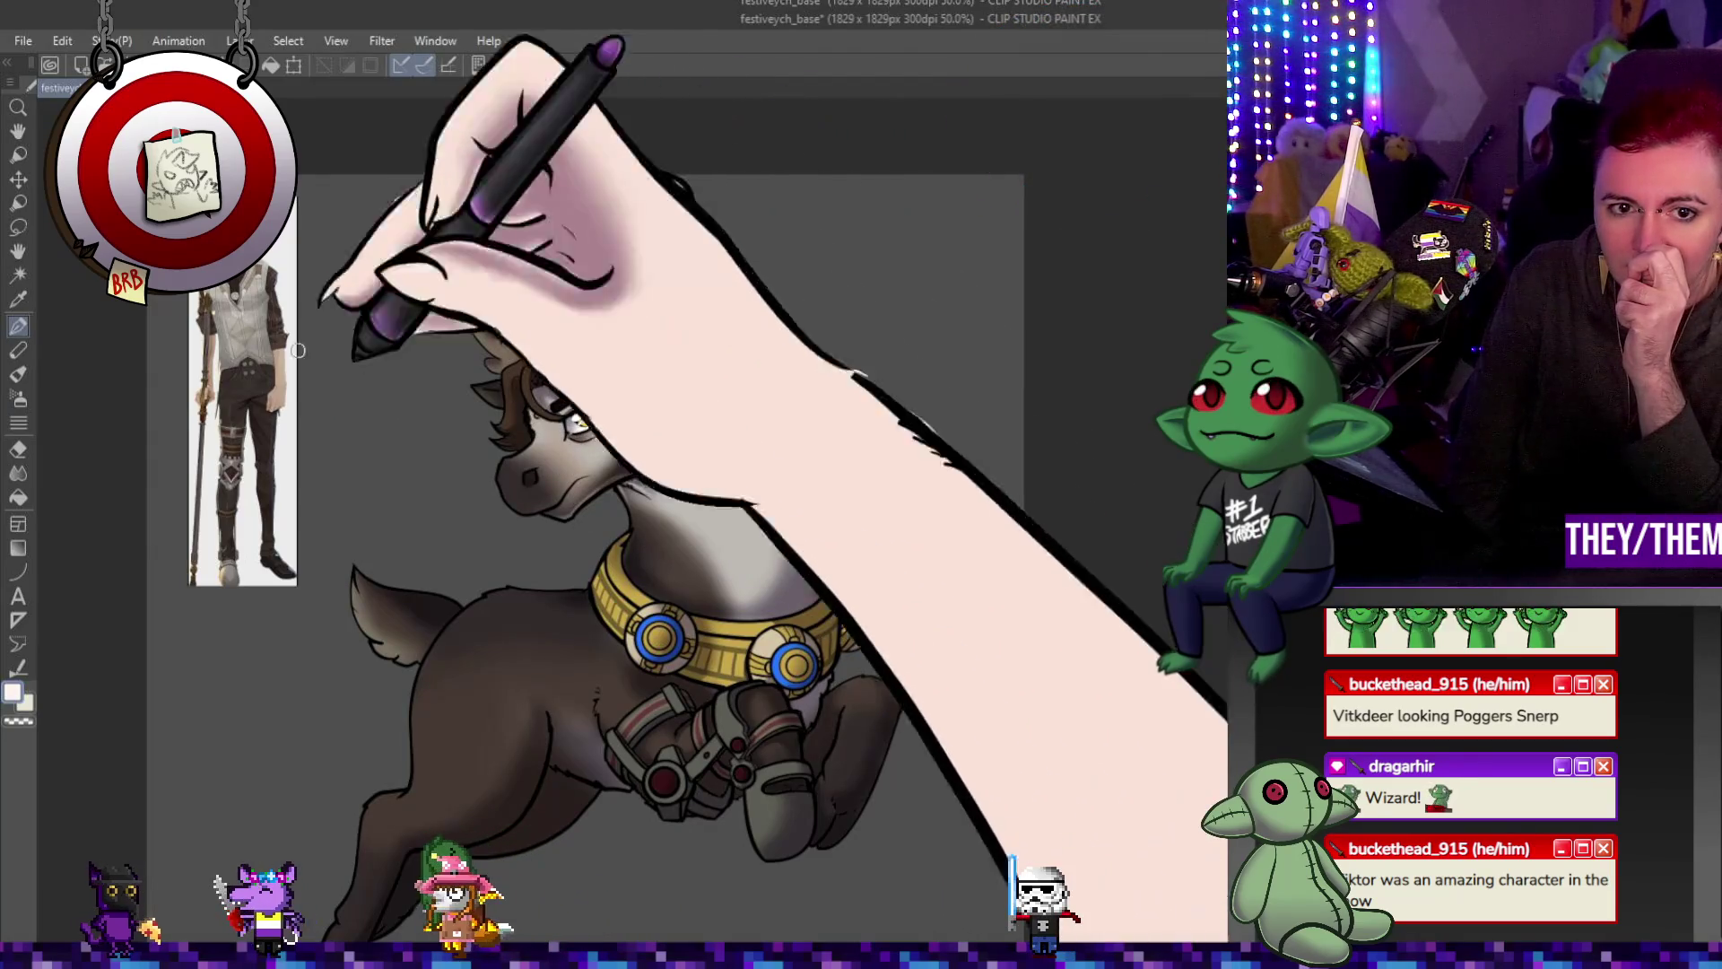
pyautogui.scroll(1, 256, 399)
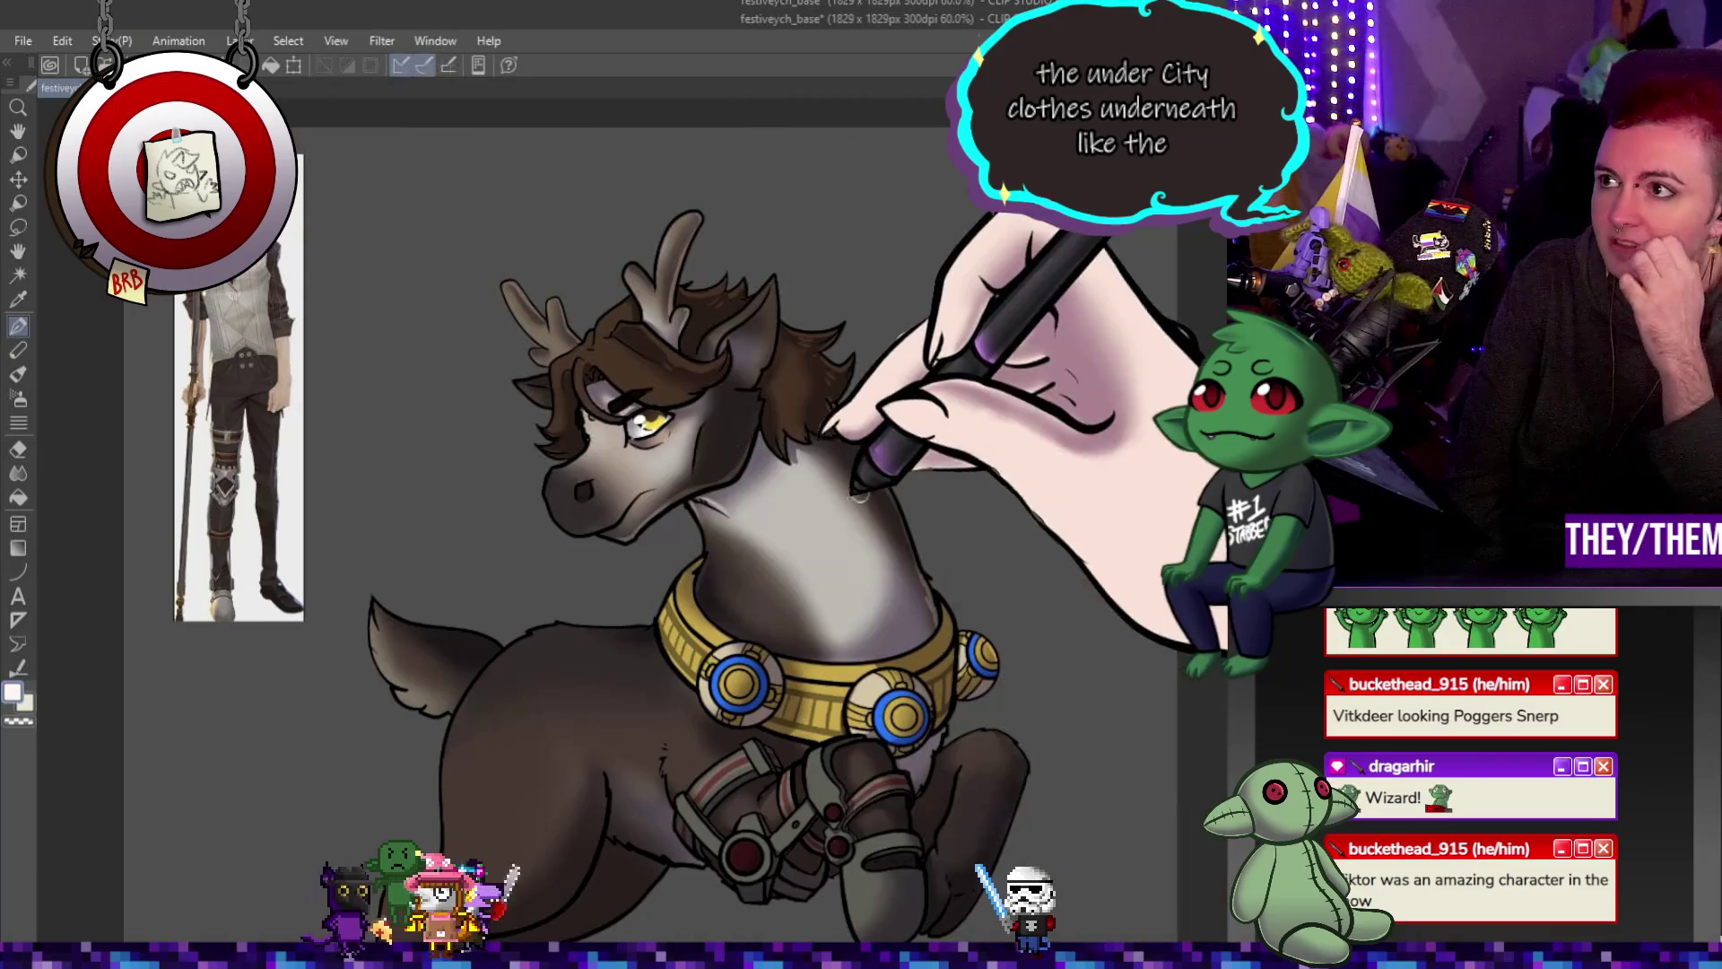
pyautogui.scroll(1, 648, 601)
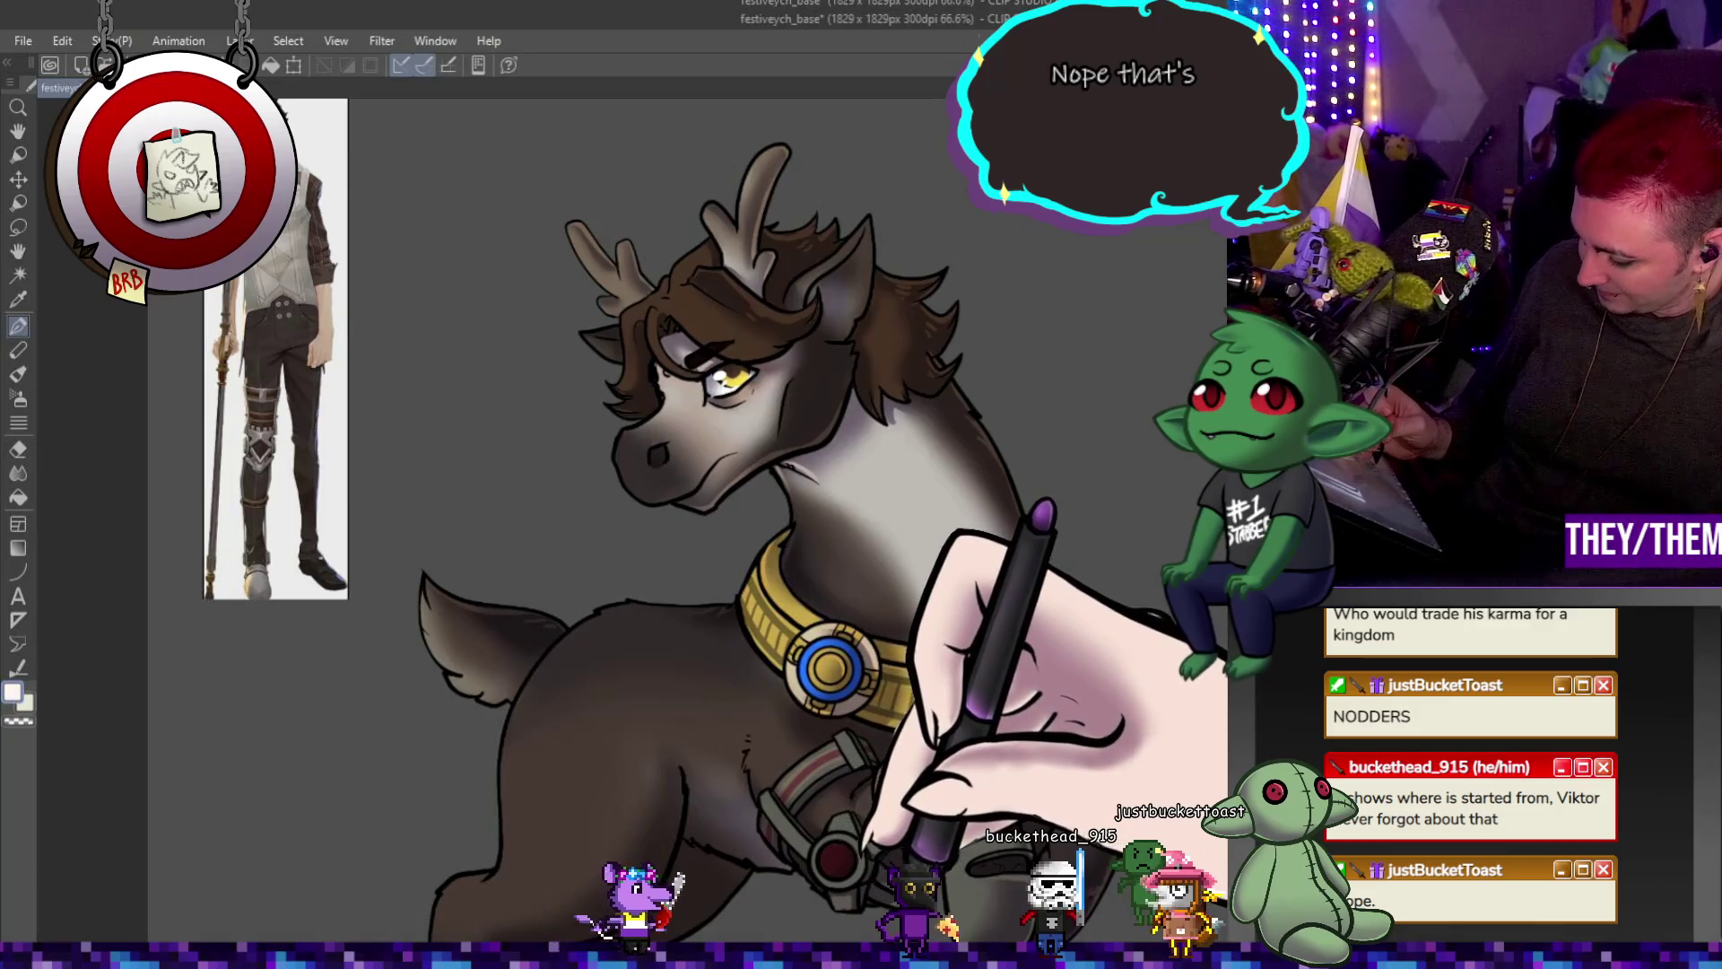
# Alternate Blend and Brush tools twice to smooth and repaint the grey chest shading.
pyautogui.click(20, 472)
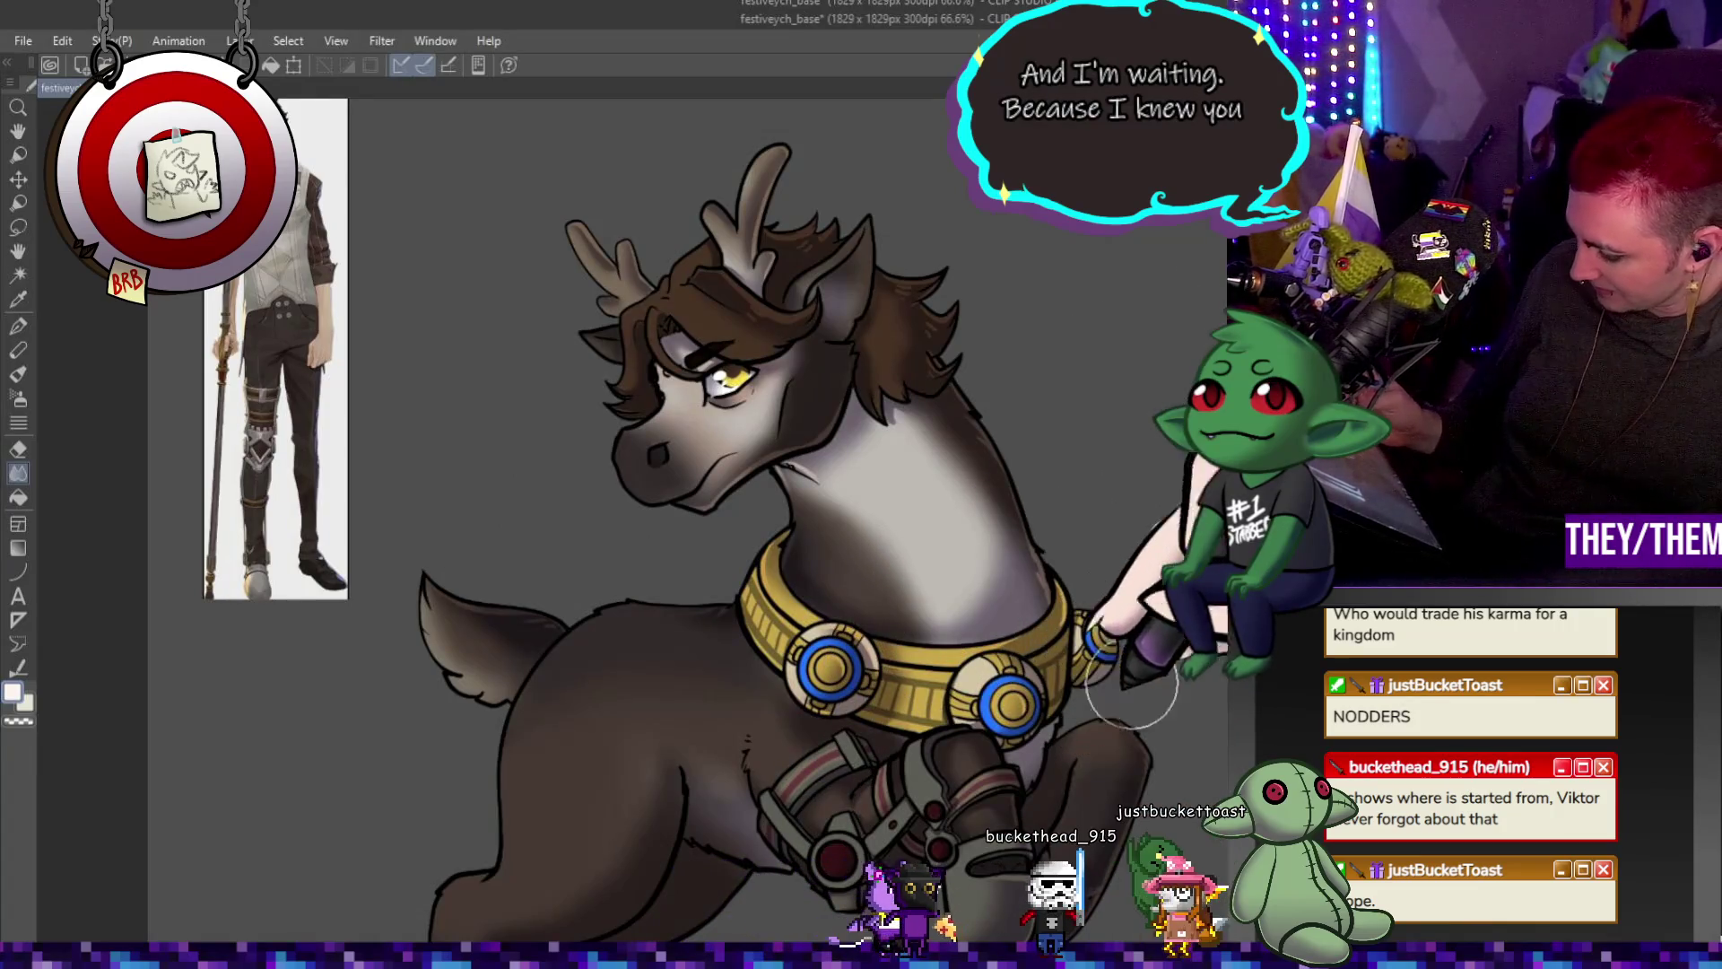
pyautogui.click(19, 324)
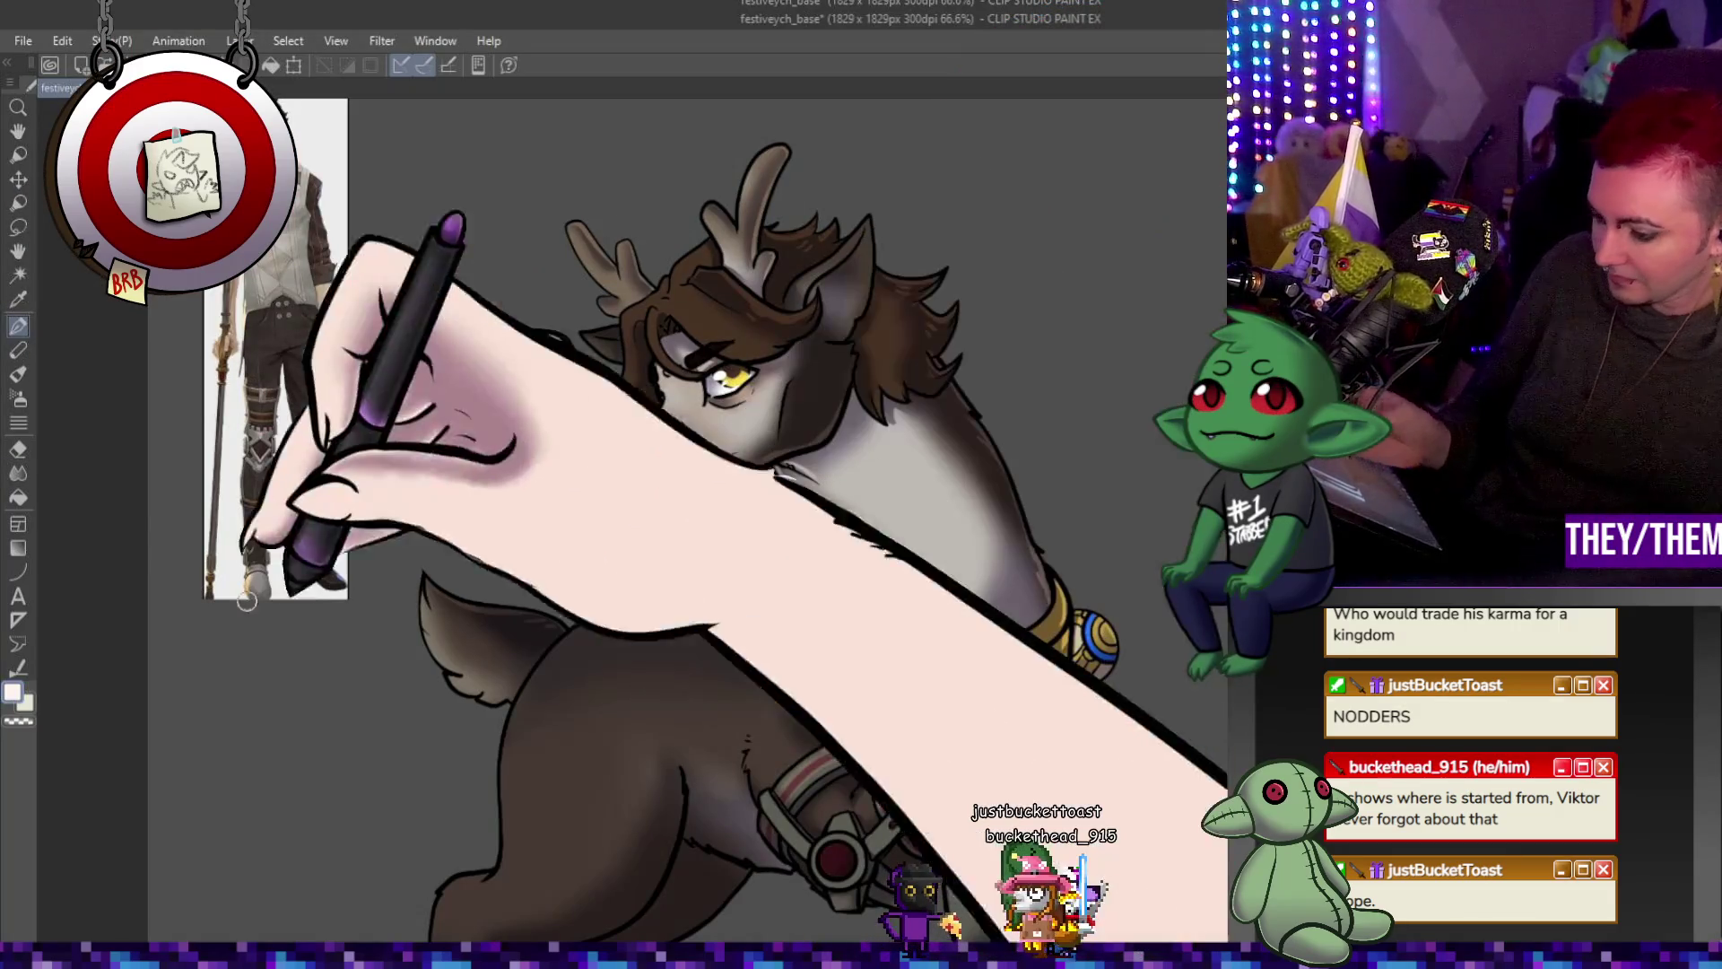
pyautogui.click(19, 472)
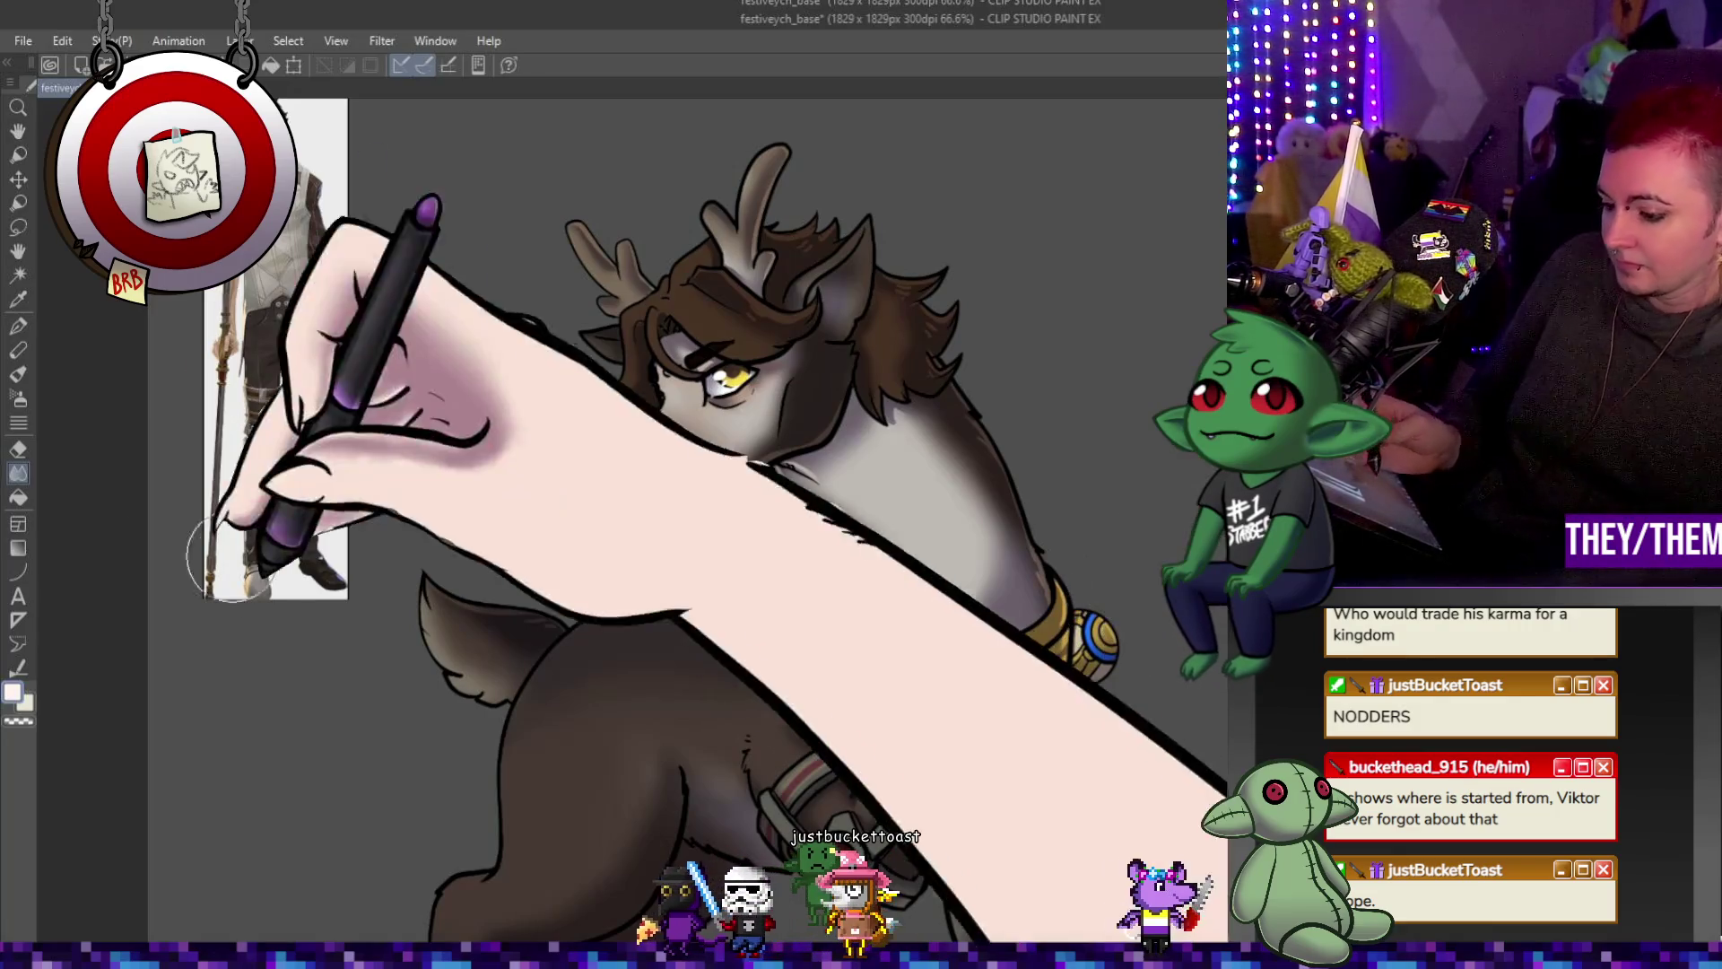
pyautogui.click(18, 324)
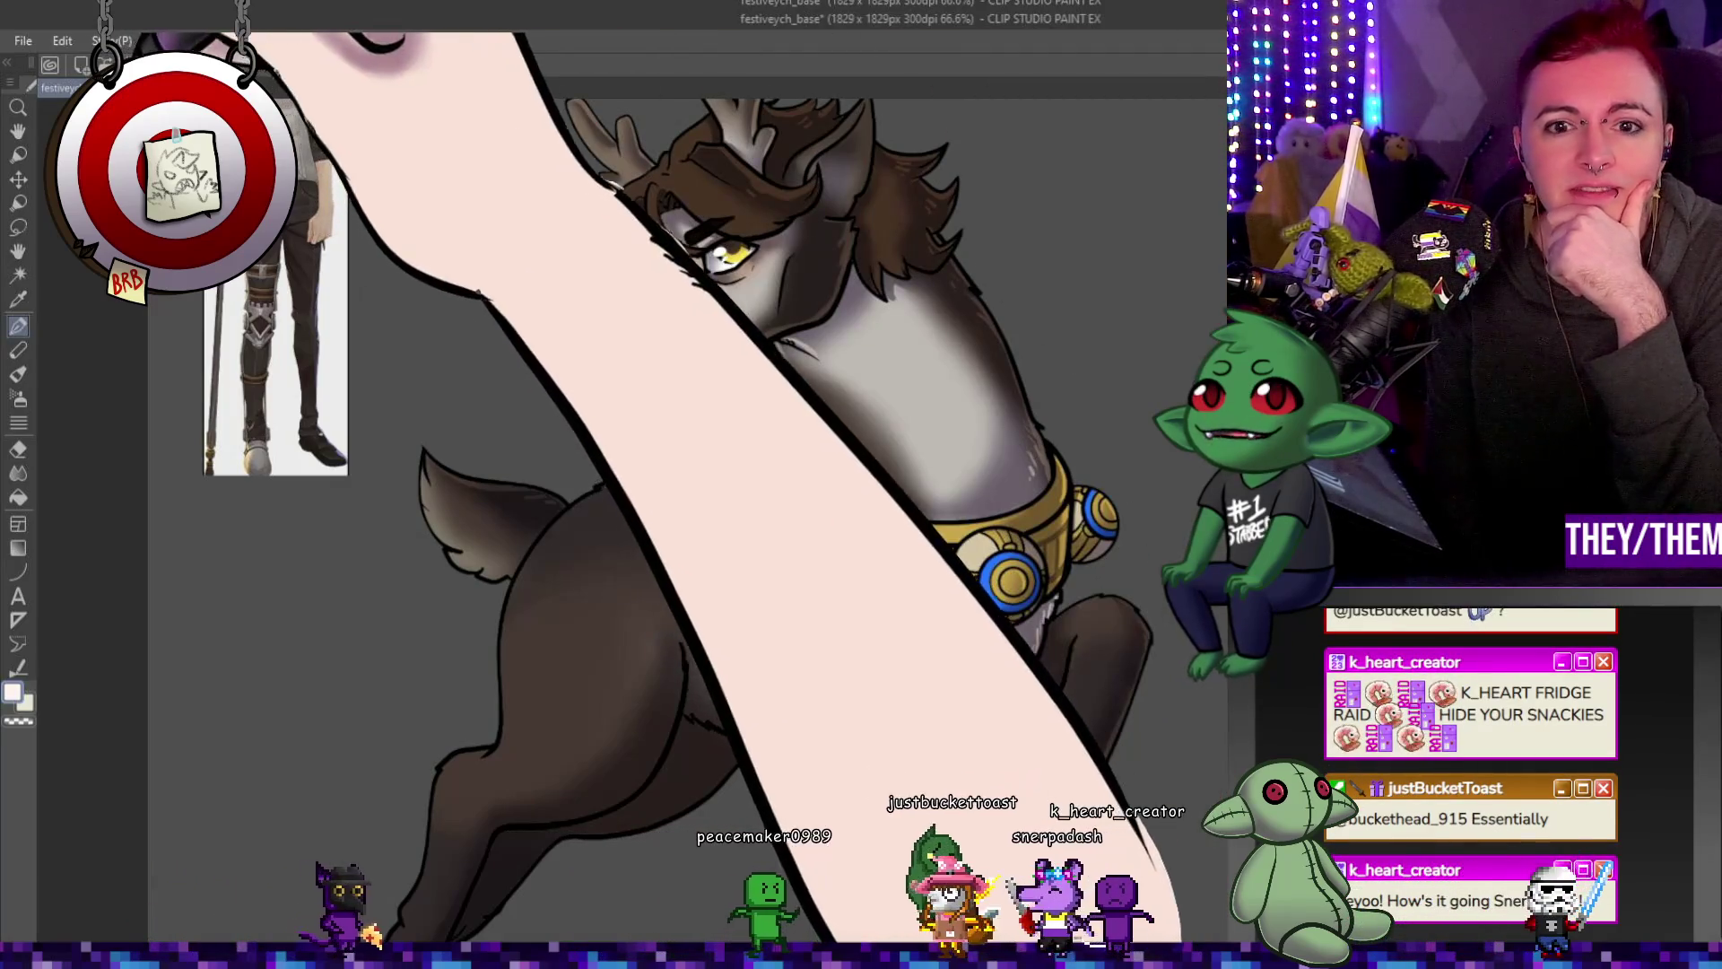
pyautogui.scroll(-3, 886, 352)
pyautogui.scroll(3, 887, 351)
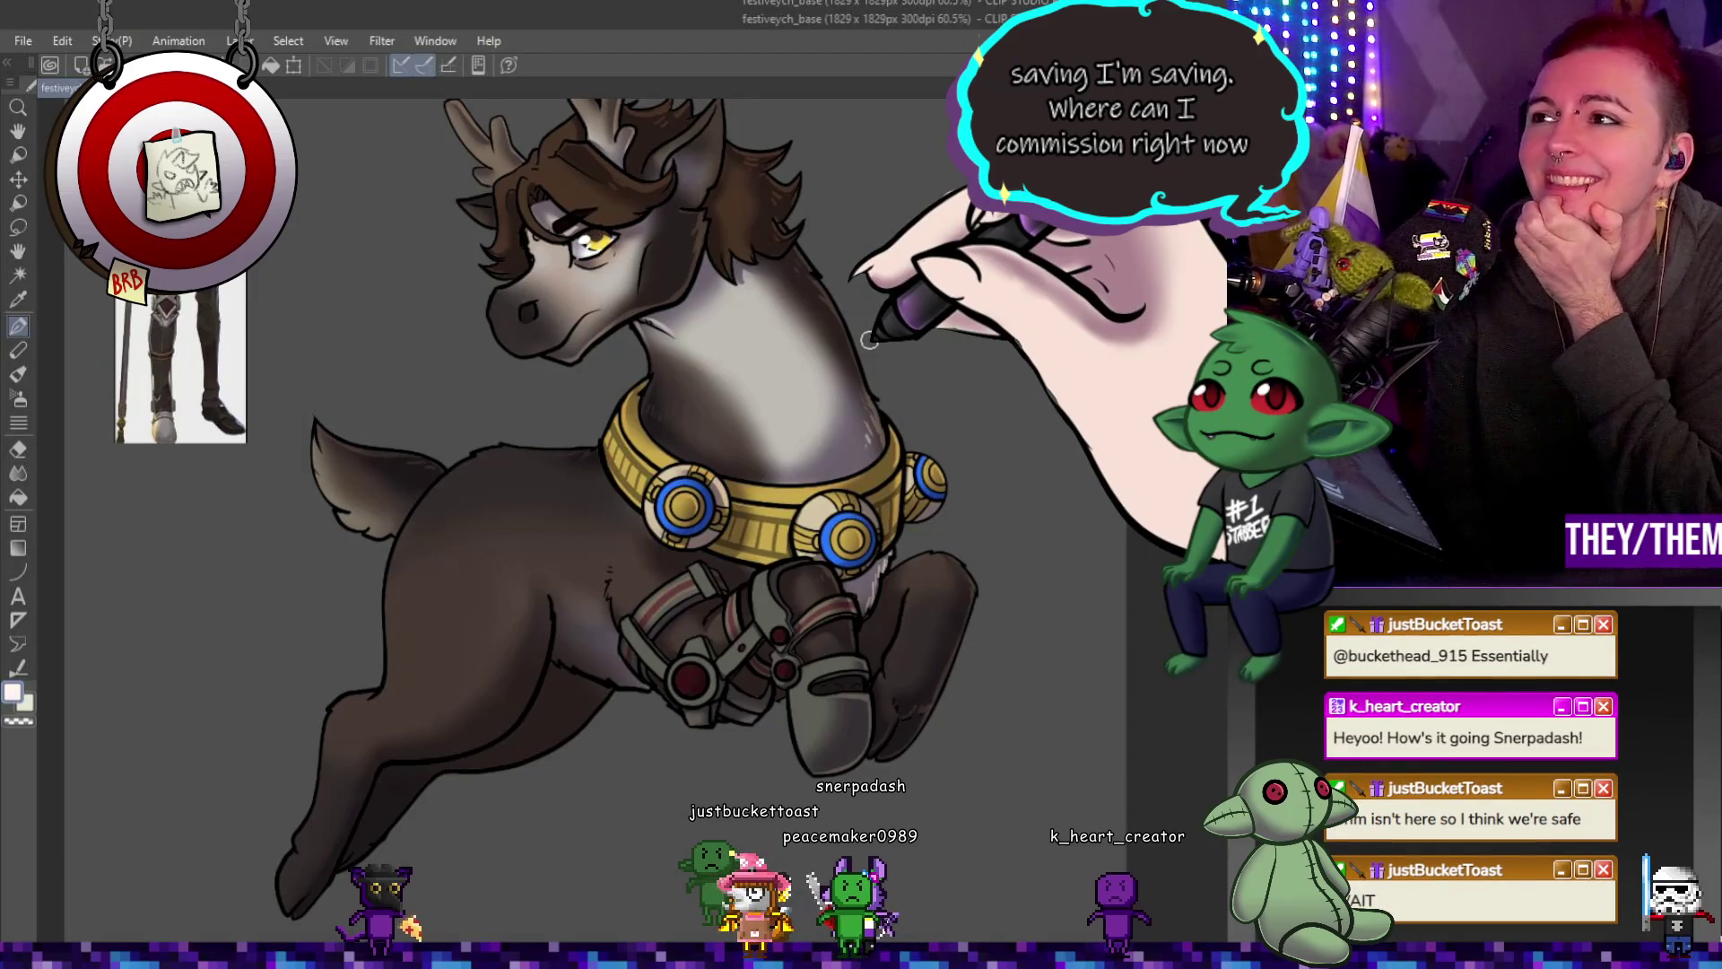
pyautogui.scroll(-1, 869, 340)
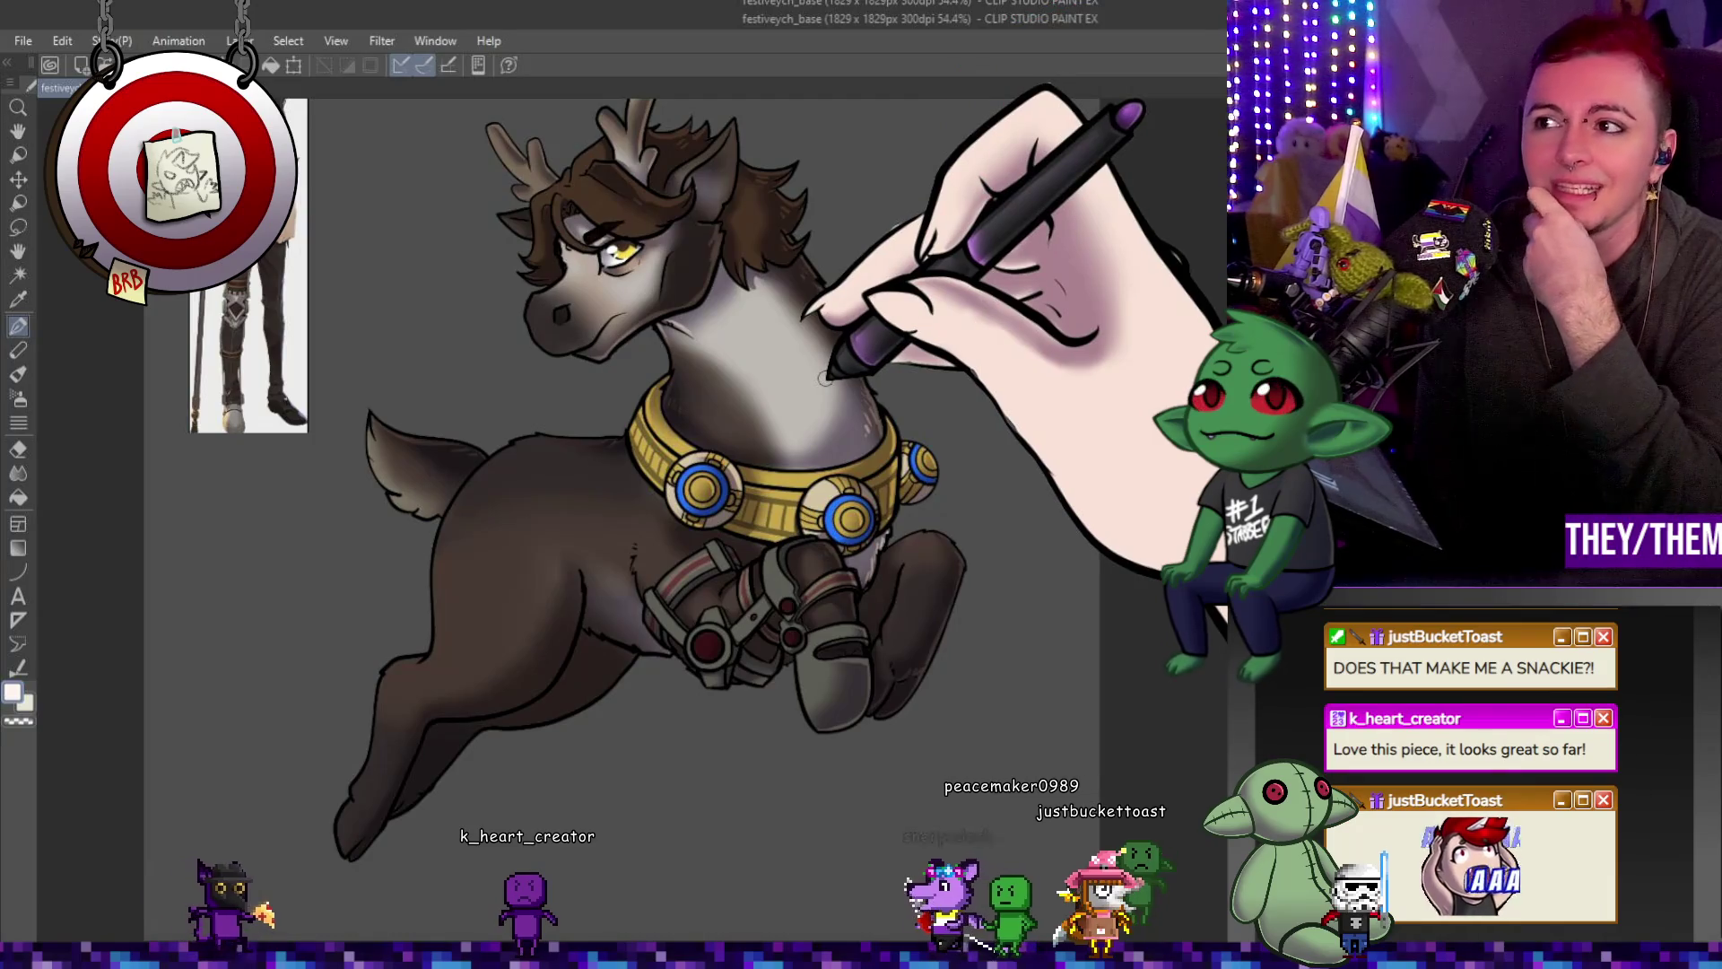
pyautogui.scroll(-3, 825, 377)
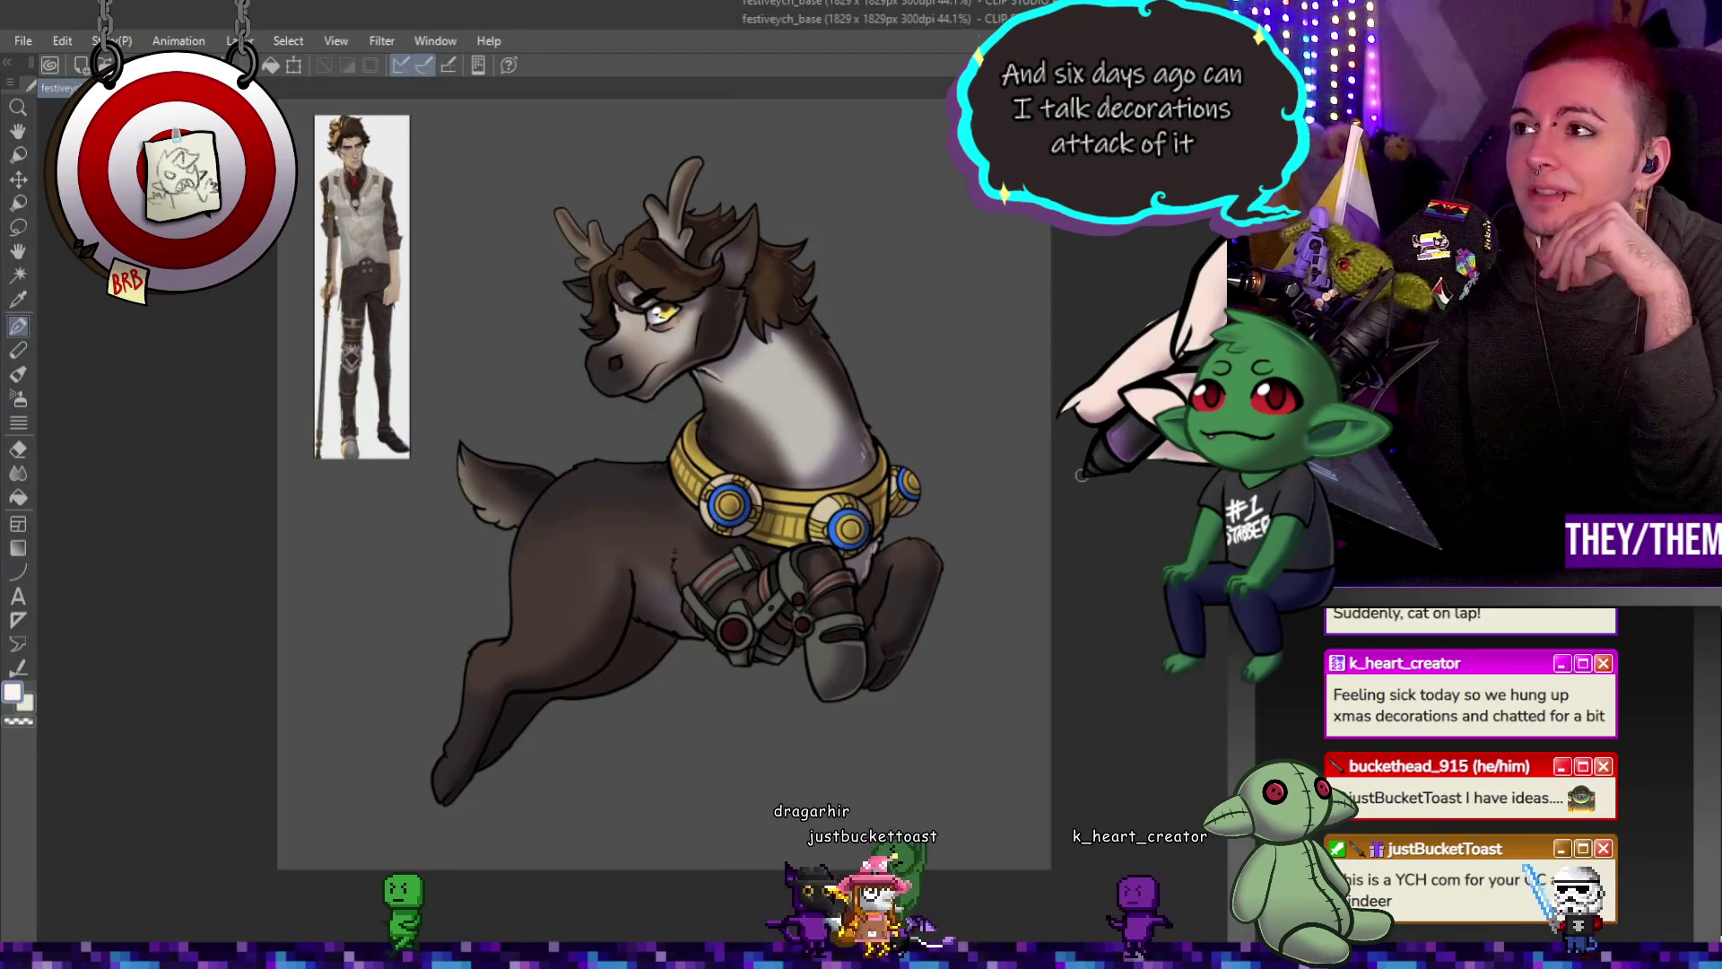
pyautogui.scroll(2, 825, 633)
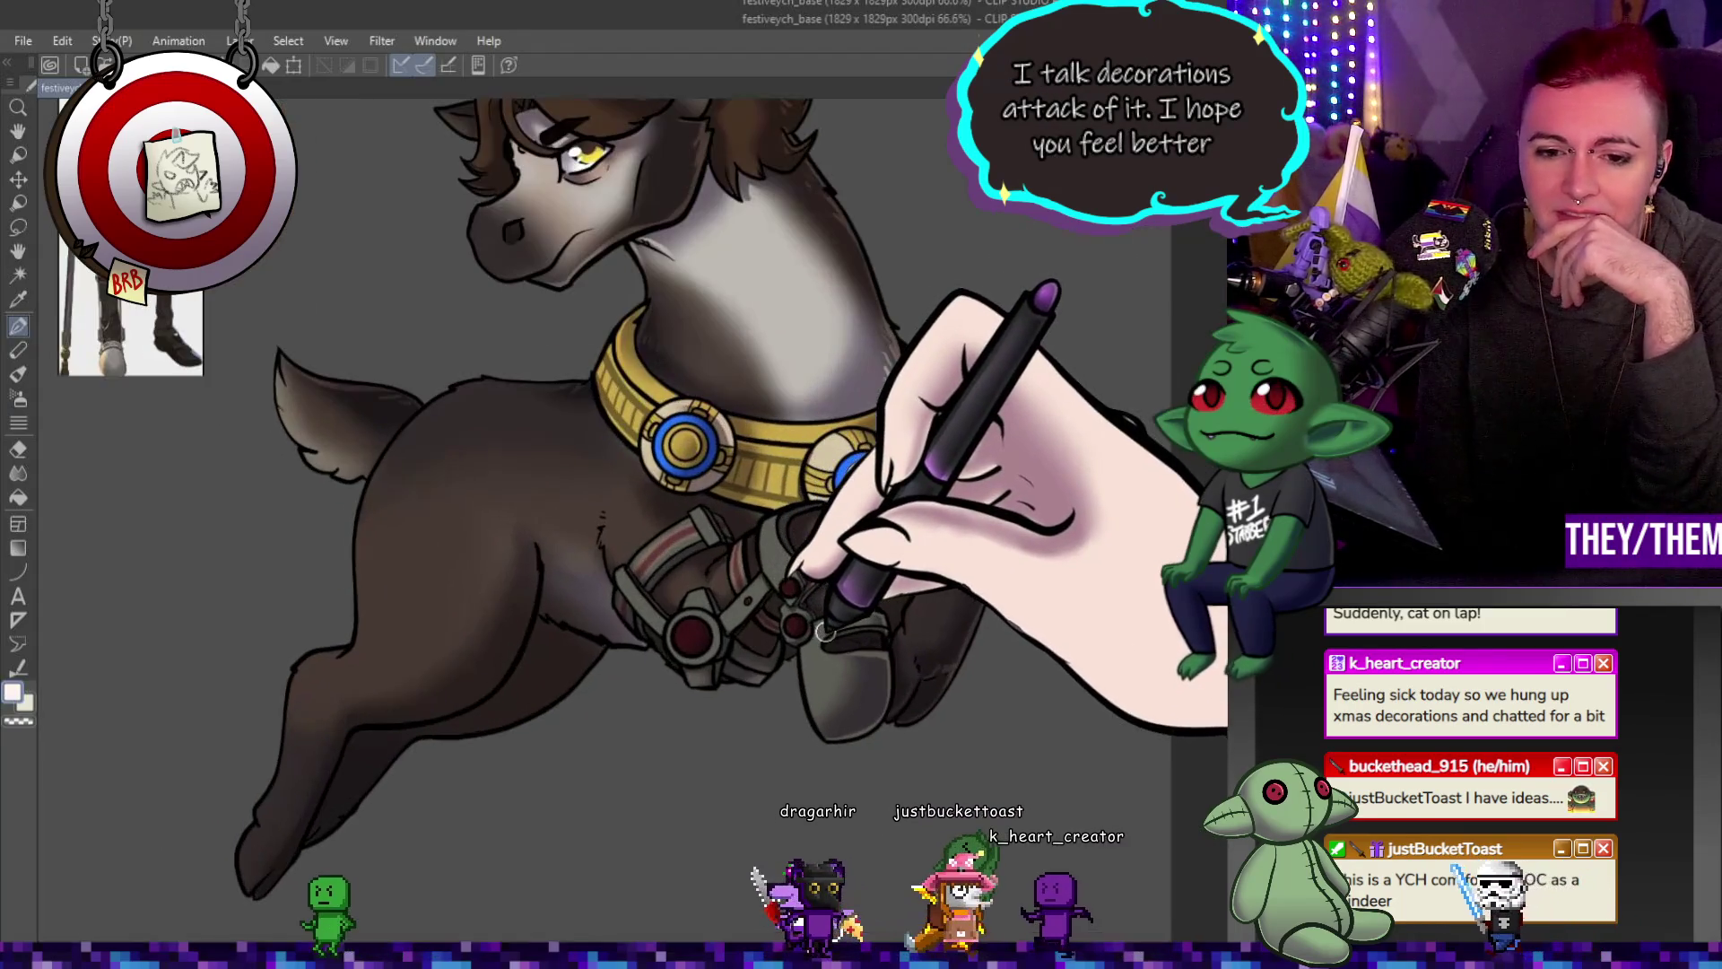
pyautogui.scroll(-2, 825, 633)
pyautogui.scroll(3, 828, 635)
pyautogui.scroll(2, 829, 637)
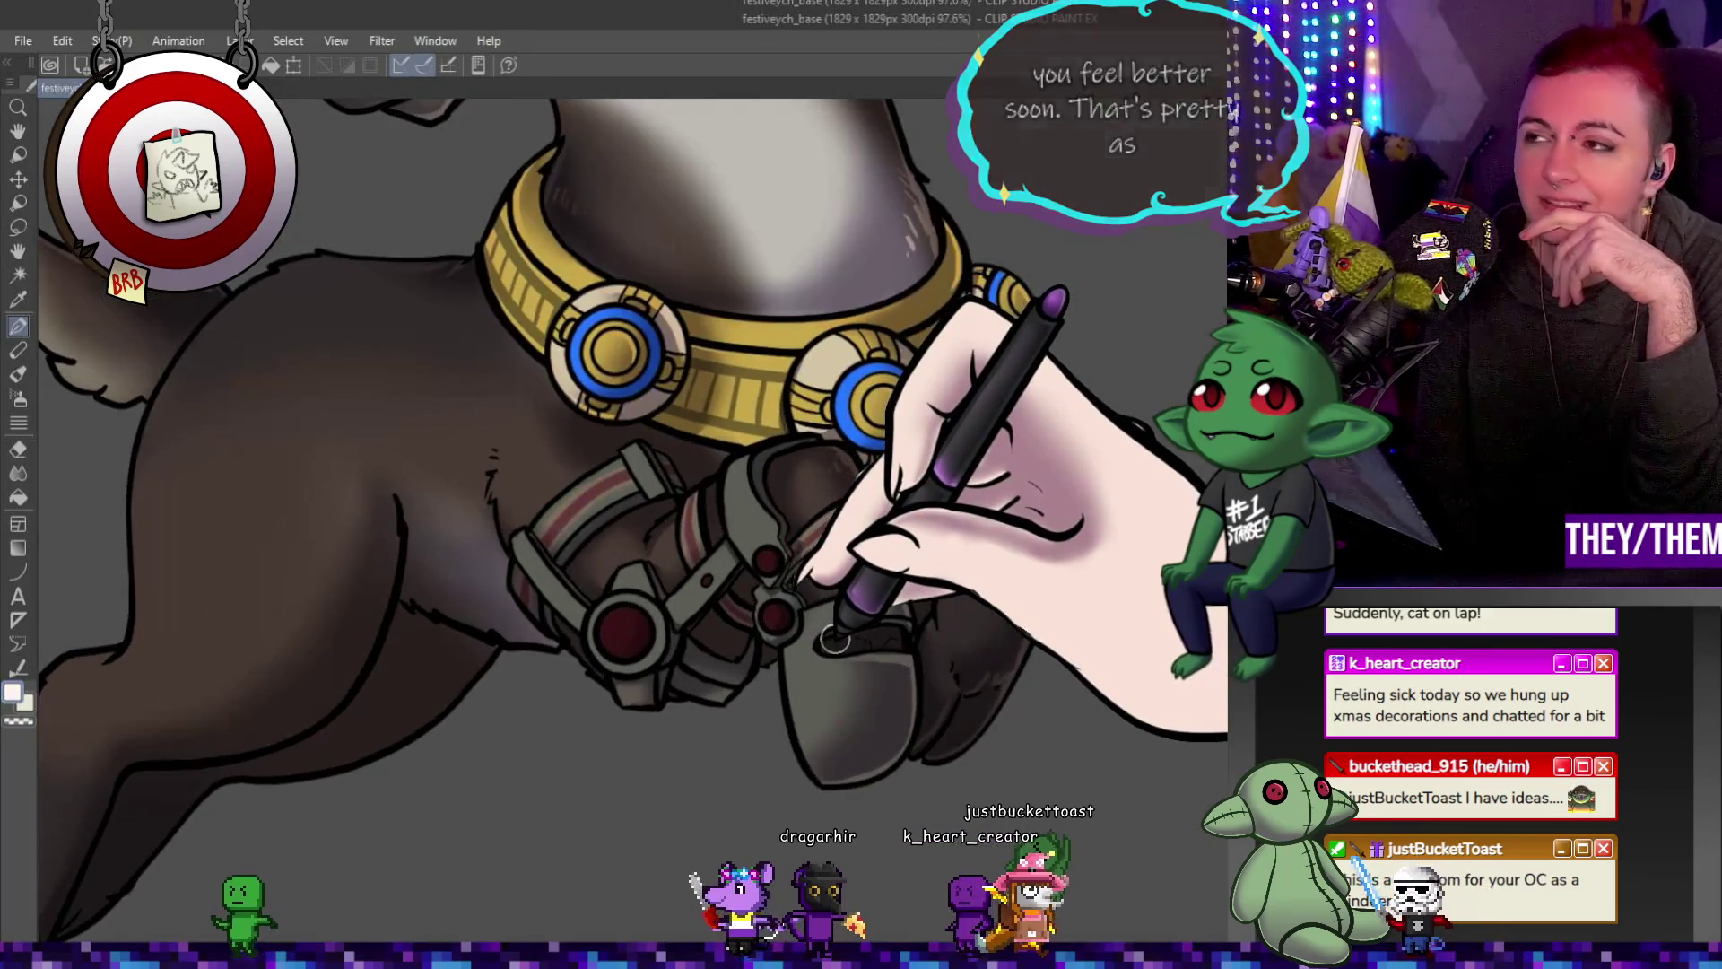
pyautogui.scroll(-3, 834, 638)
pyautogui.scroll(-2, 820, 619)
pyautogui.scroll(-2, 753, 565)
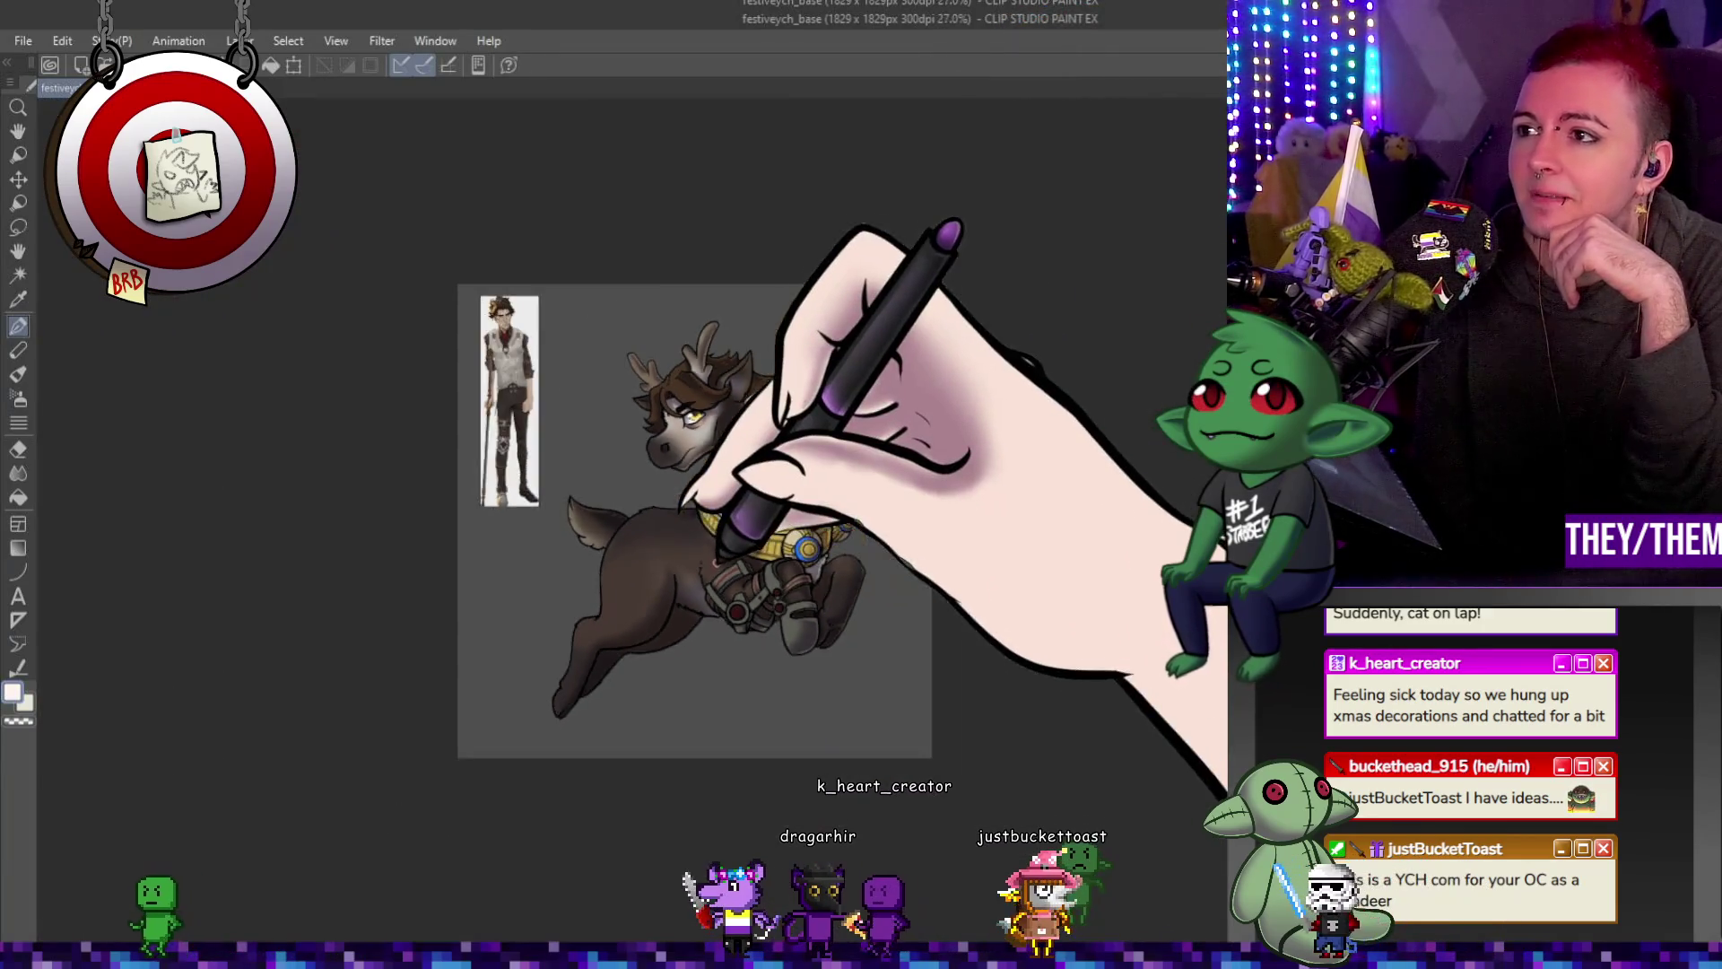
pyautogui.scroll(1, 695, 508)
pyautogui.scroll(2, 673, 539)
pyautogui.scroll(-1, 624, 557)
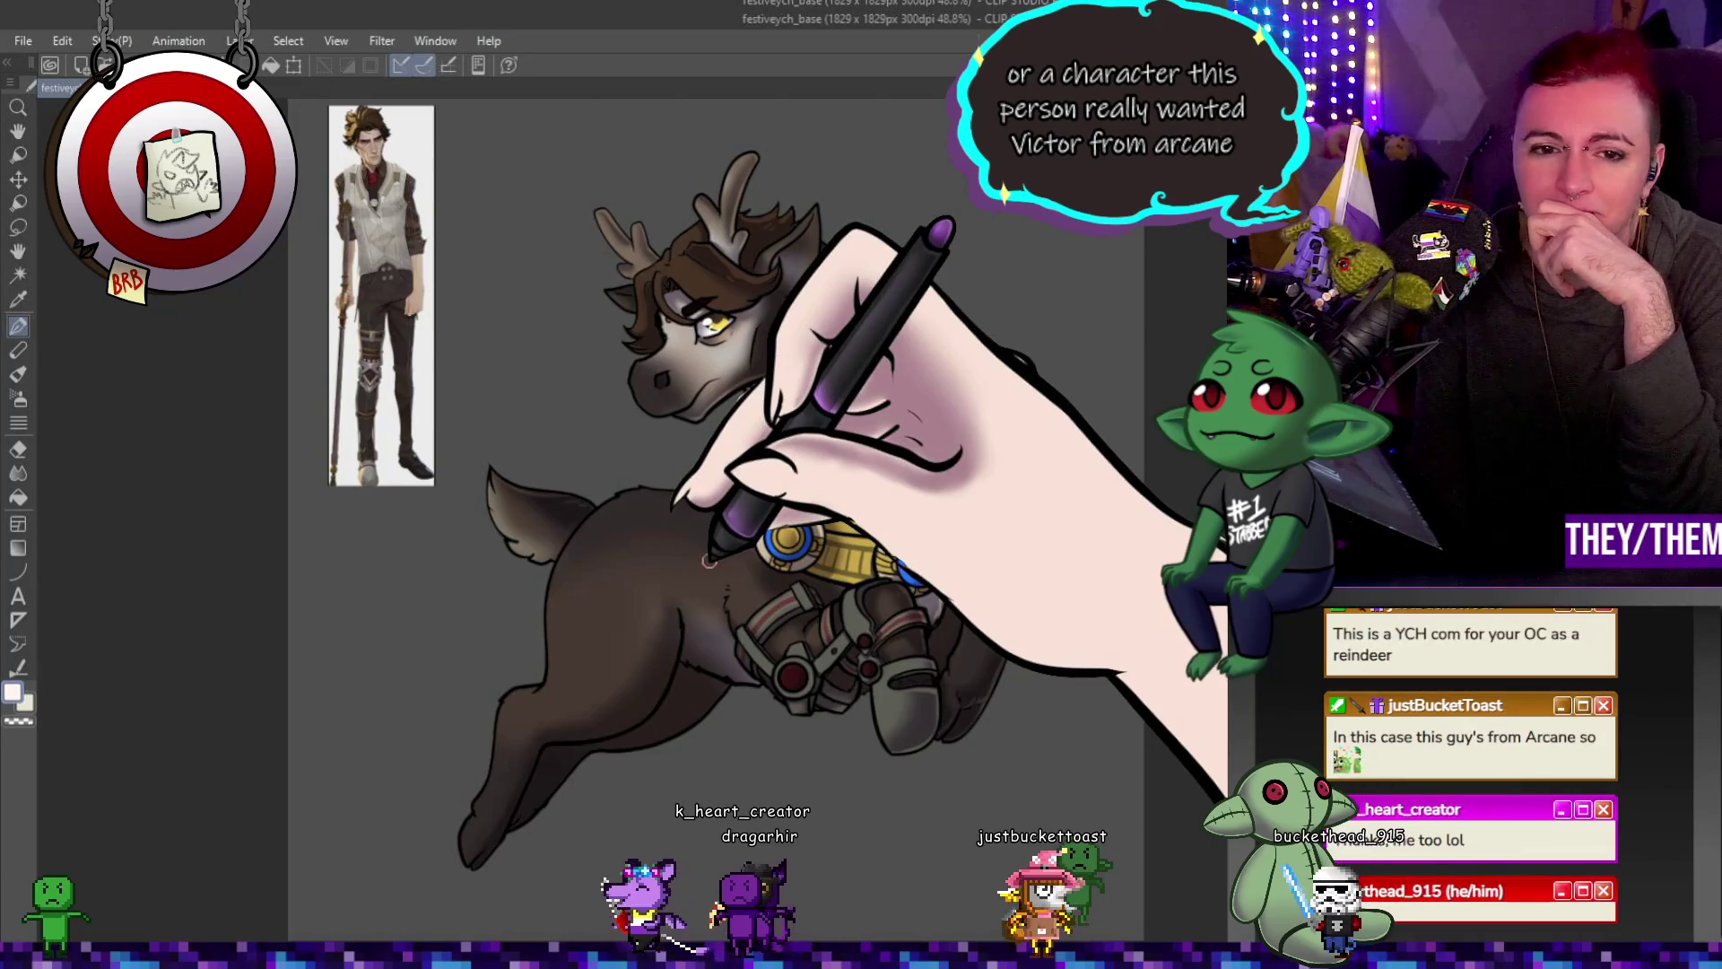
pyautogui.scroll(-2, 709, 559)
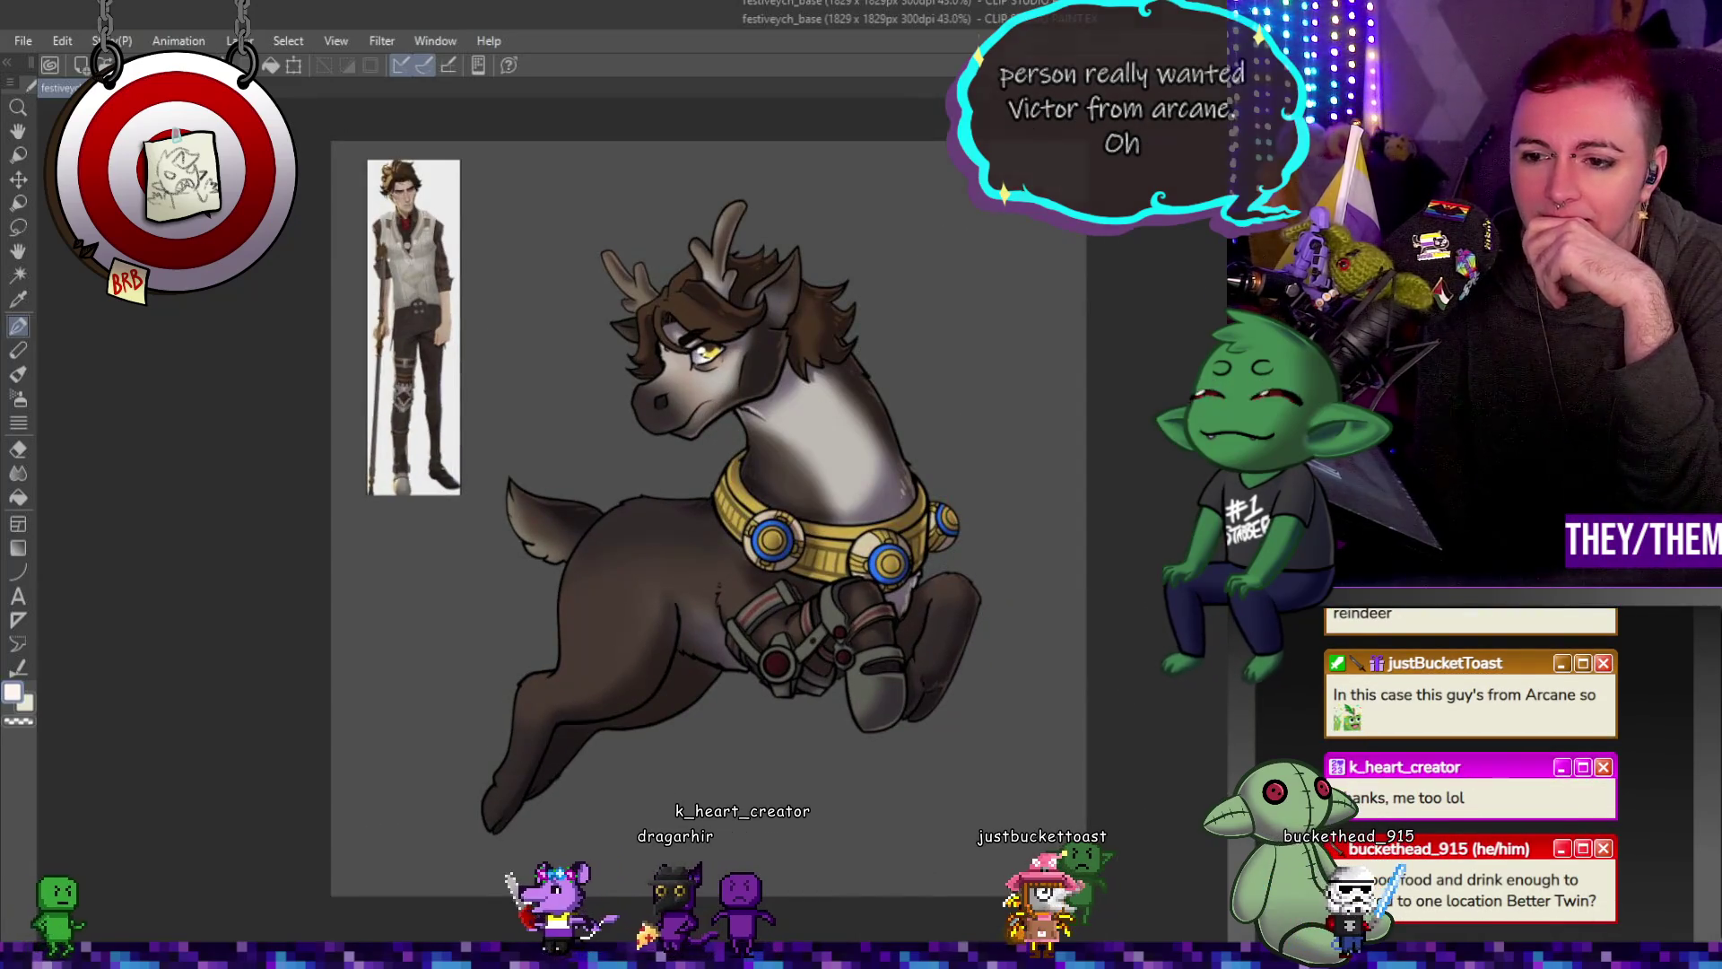
pyautogui.hotkey('ctrl', 'Tab')
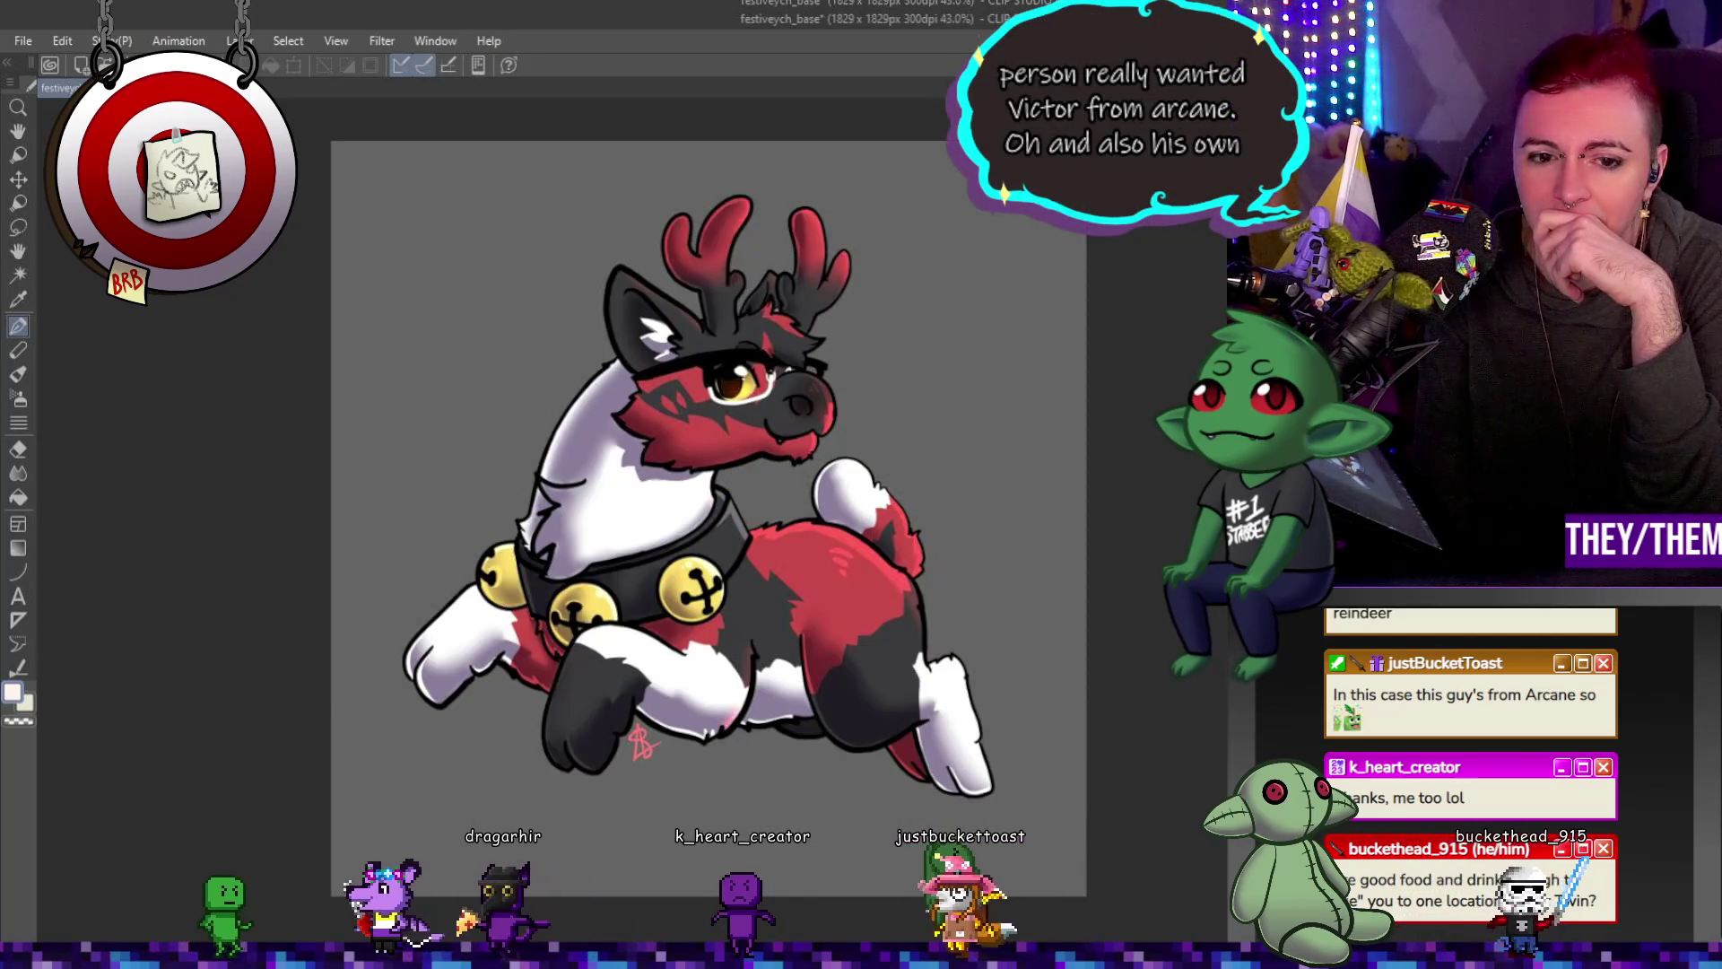
pyautogui.hotkey('ctrl', 'Tab')
pyautogui.scroll(1, 743, 540)
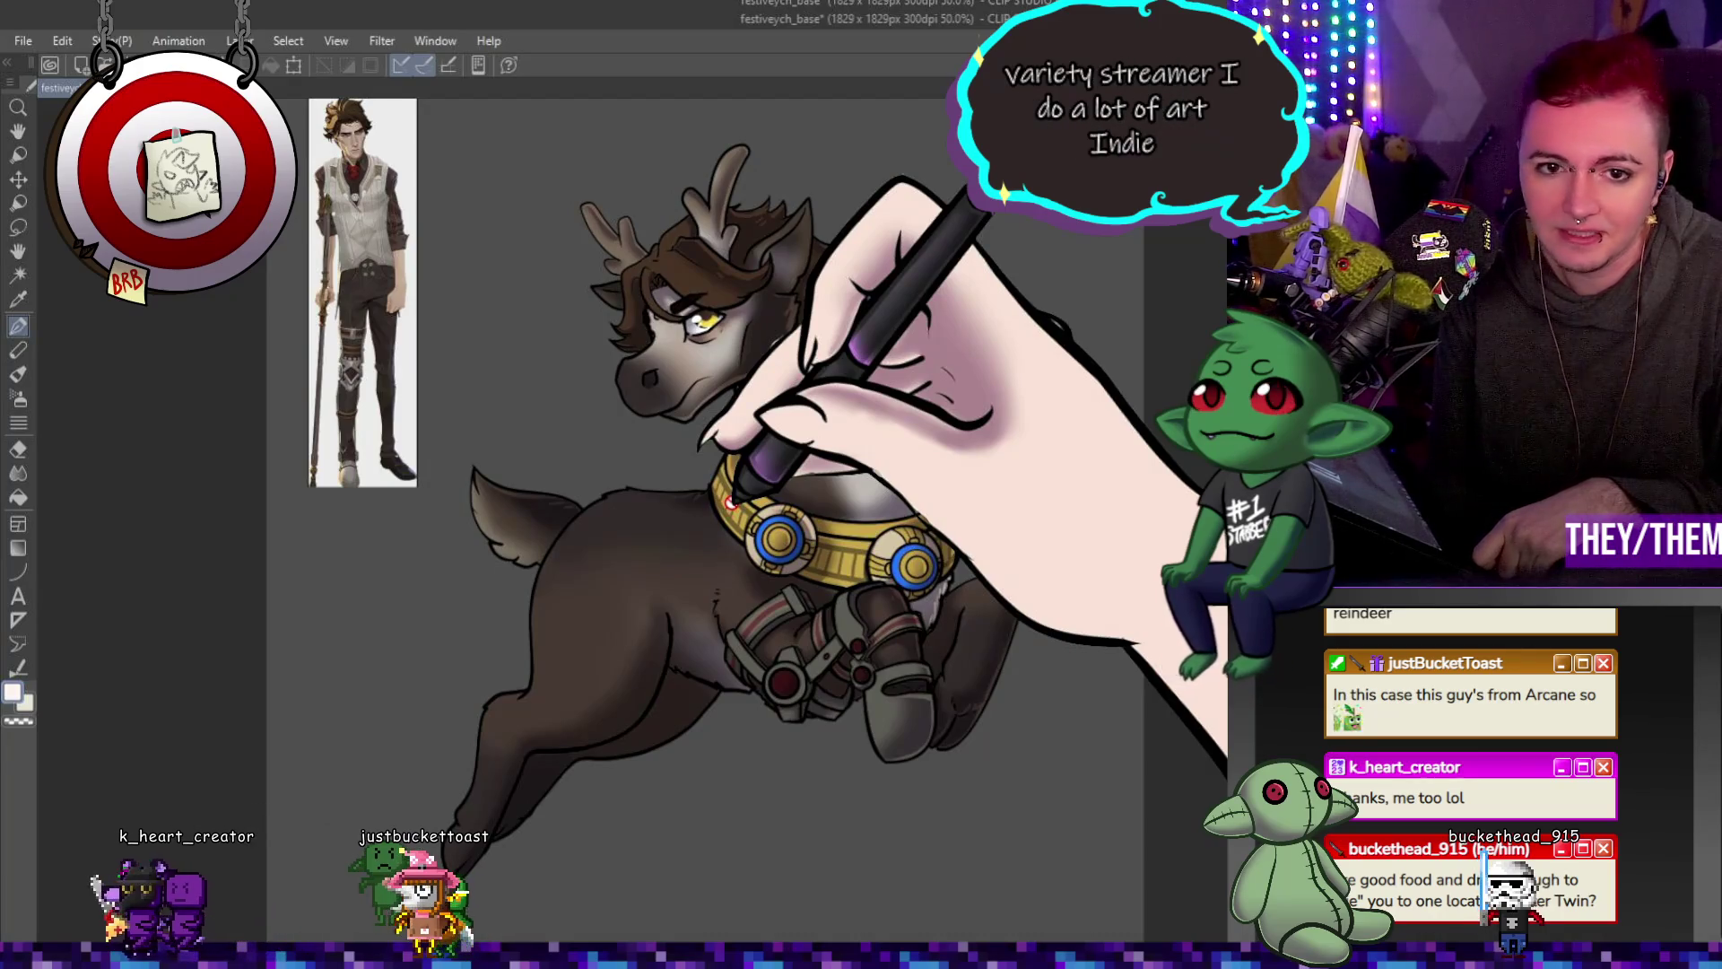
pyautogui.scroll(-2, 941, 324)
pyautogui.scroll(-1, 947, 376)
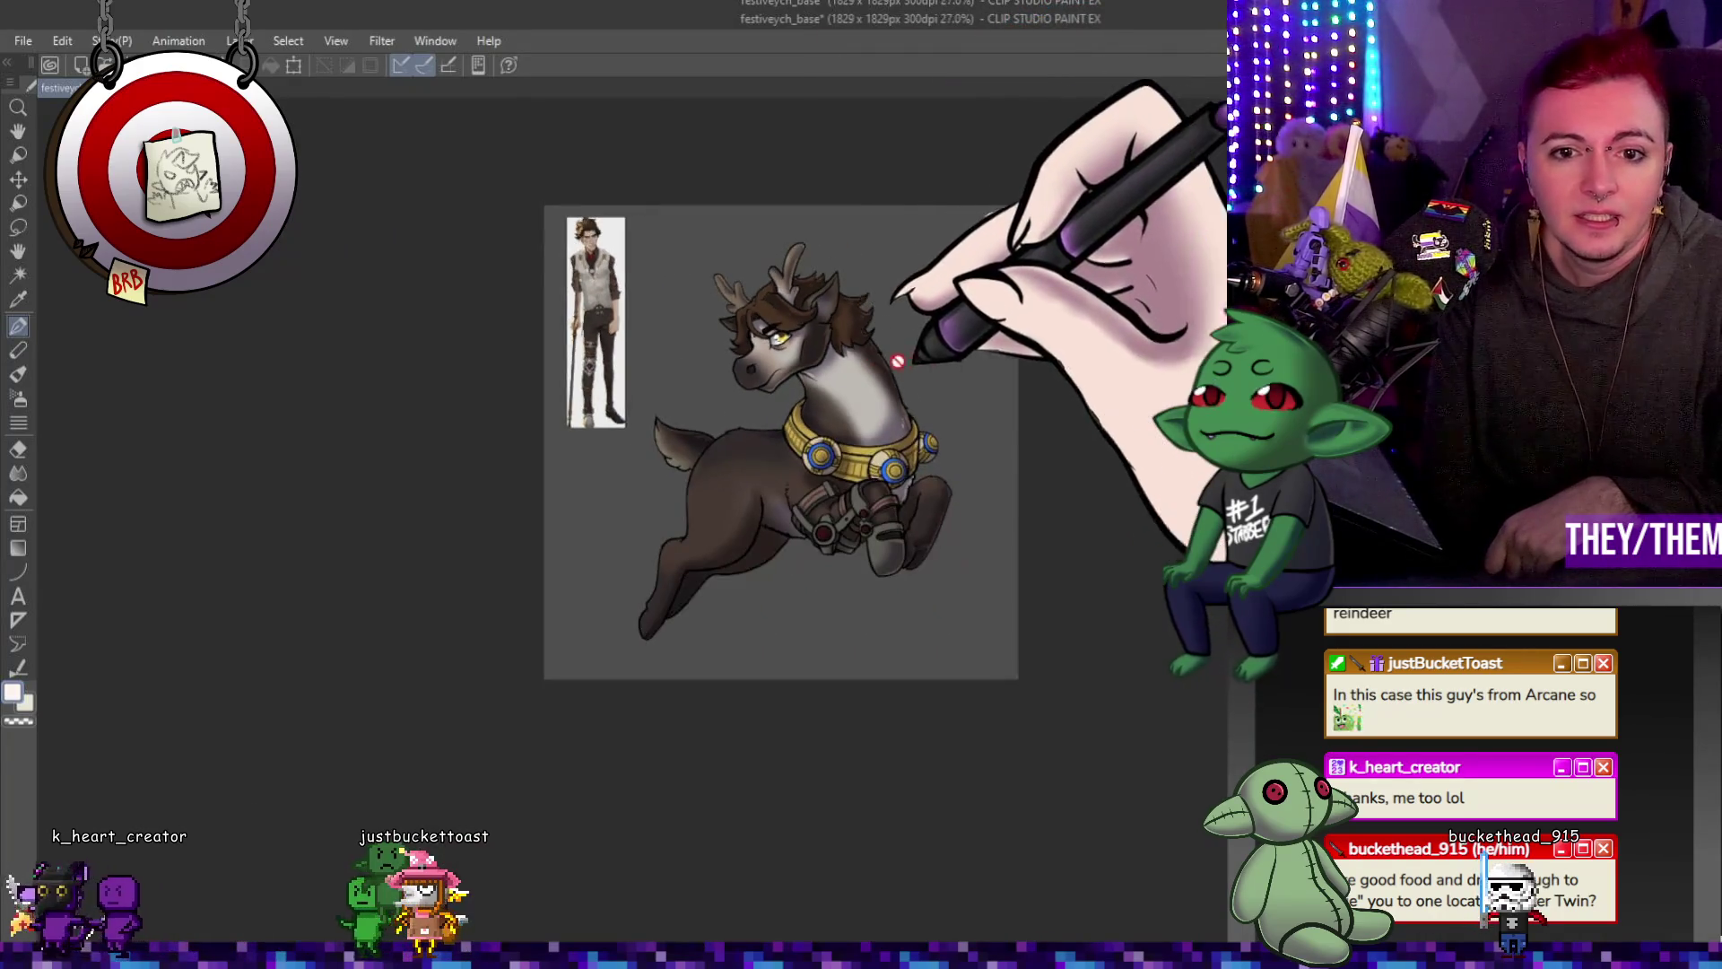
pyautogui.scroll(1, 949, 377)
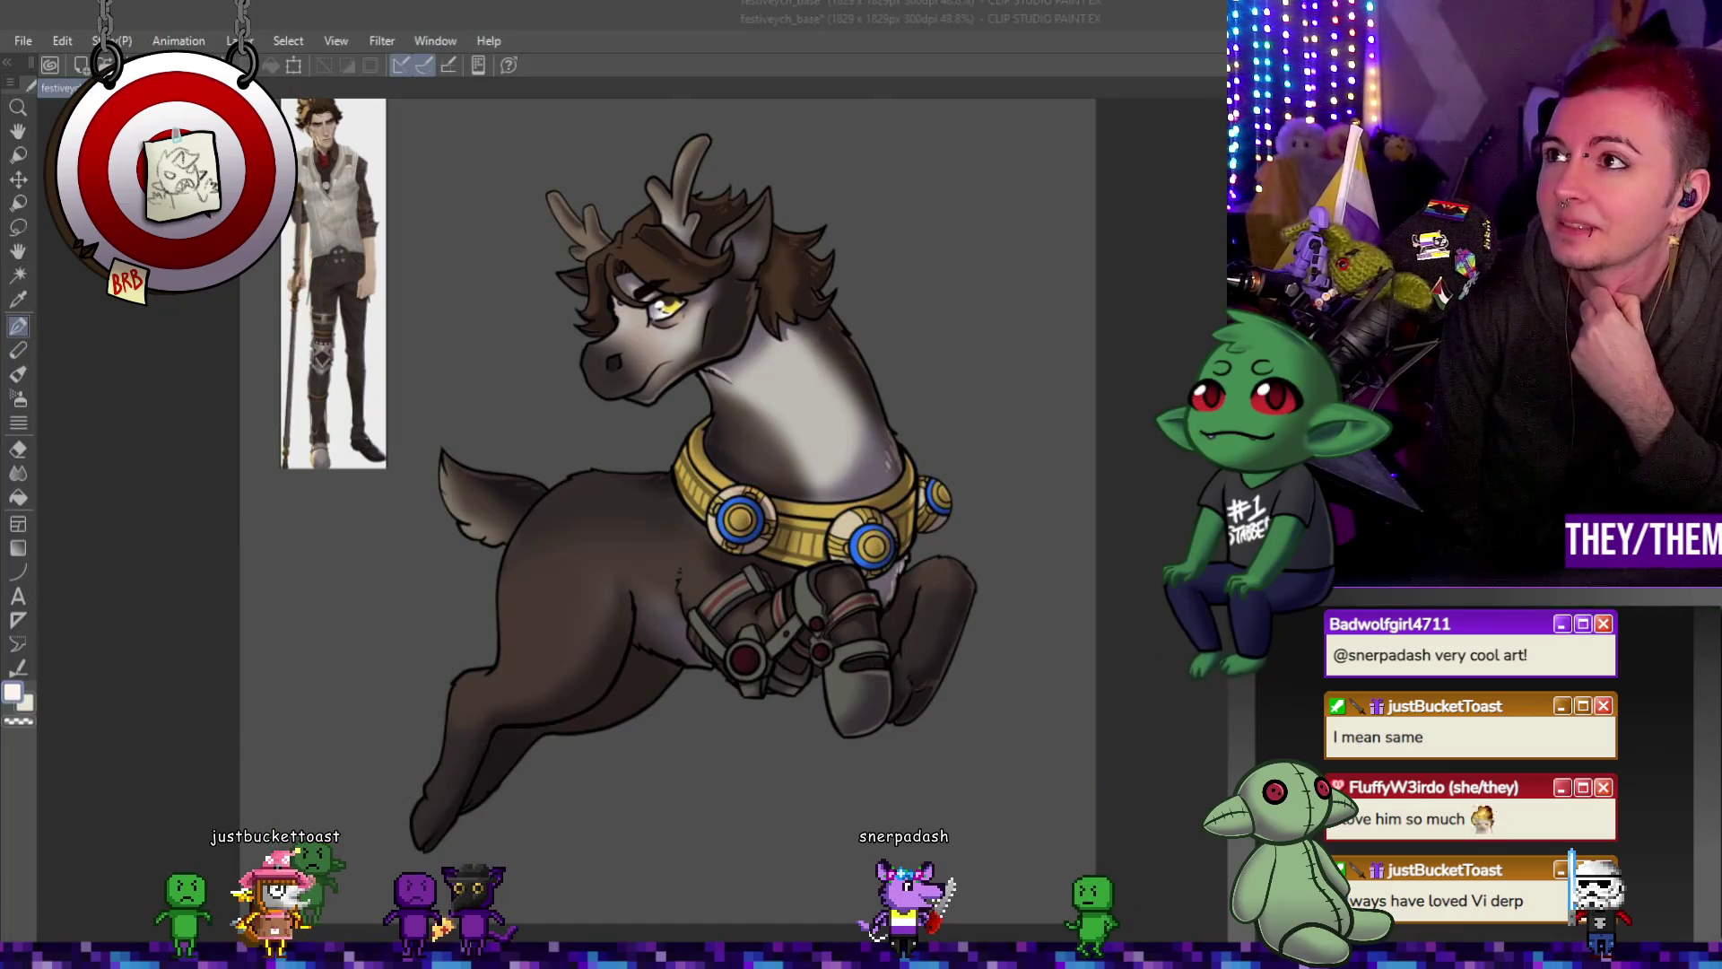
pyautogui.scroll(1, 772, 644)
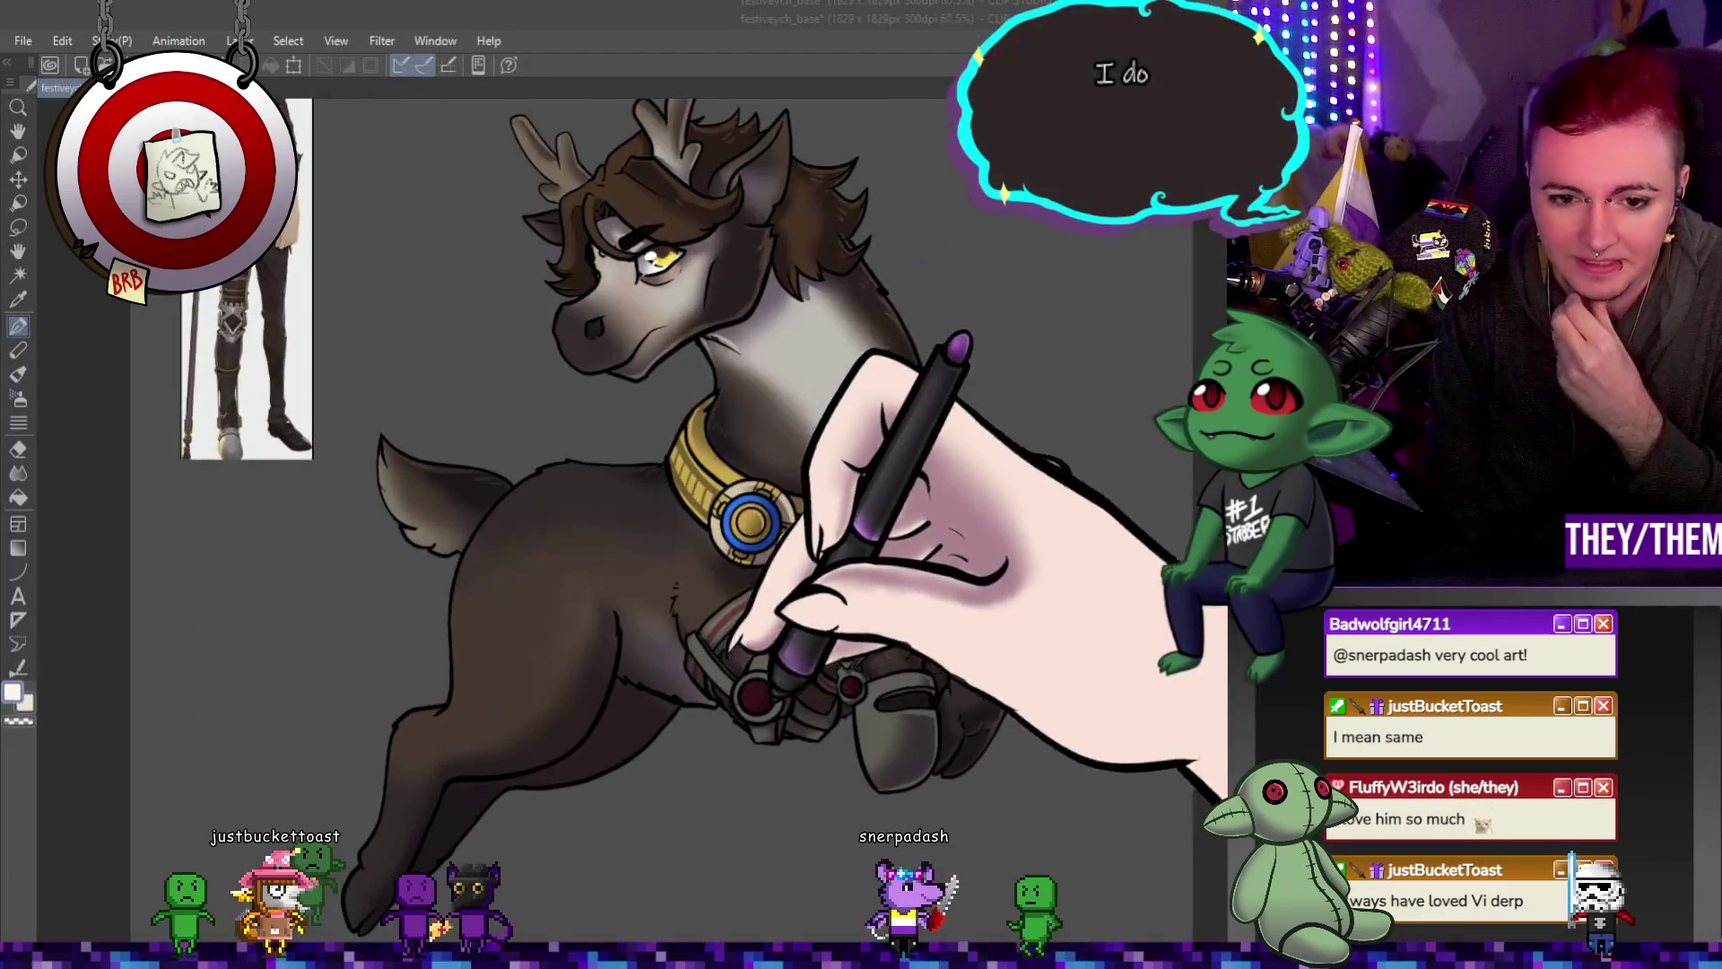
pyautogui.scroll(1, 772, 644)
pyautogui.scroll(1, 771, 645)
pyautogui.scroll(1, 772, 645)
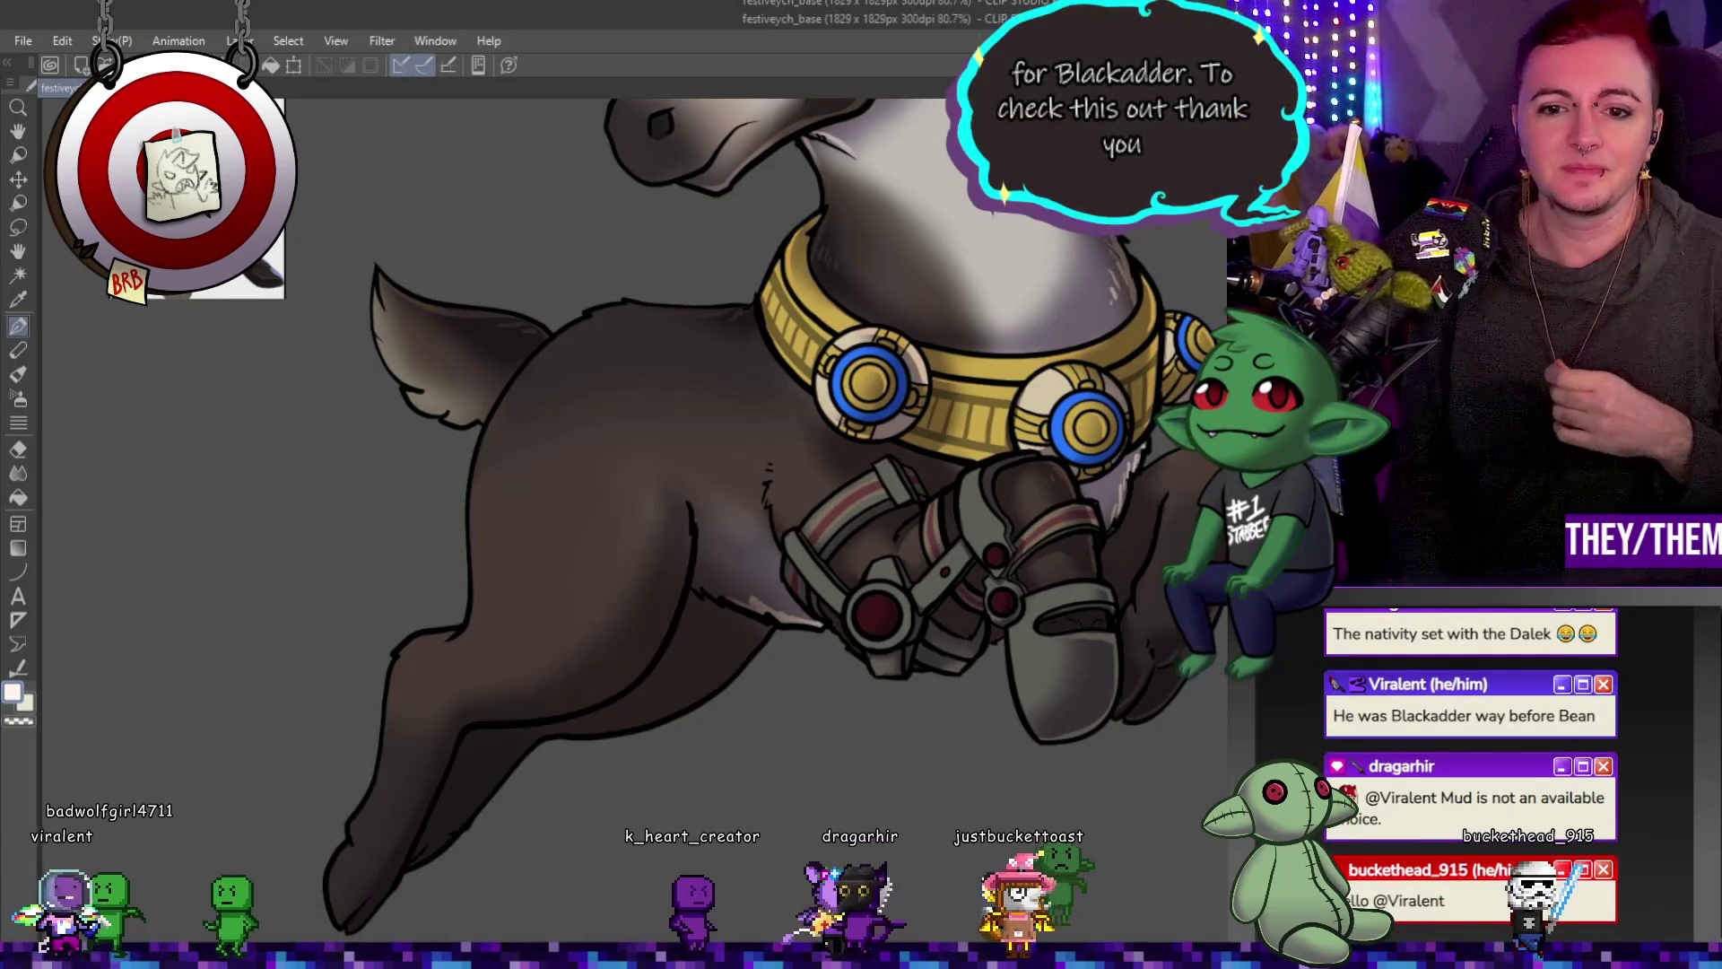
pyautogui.hotkey('ctrl', '0')
pyautogui.scroll(1, 855, 559)
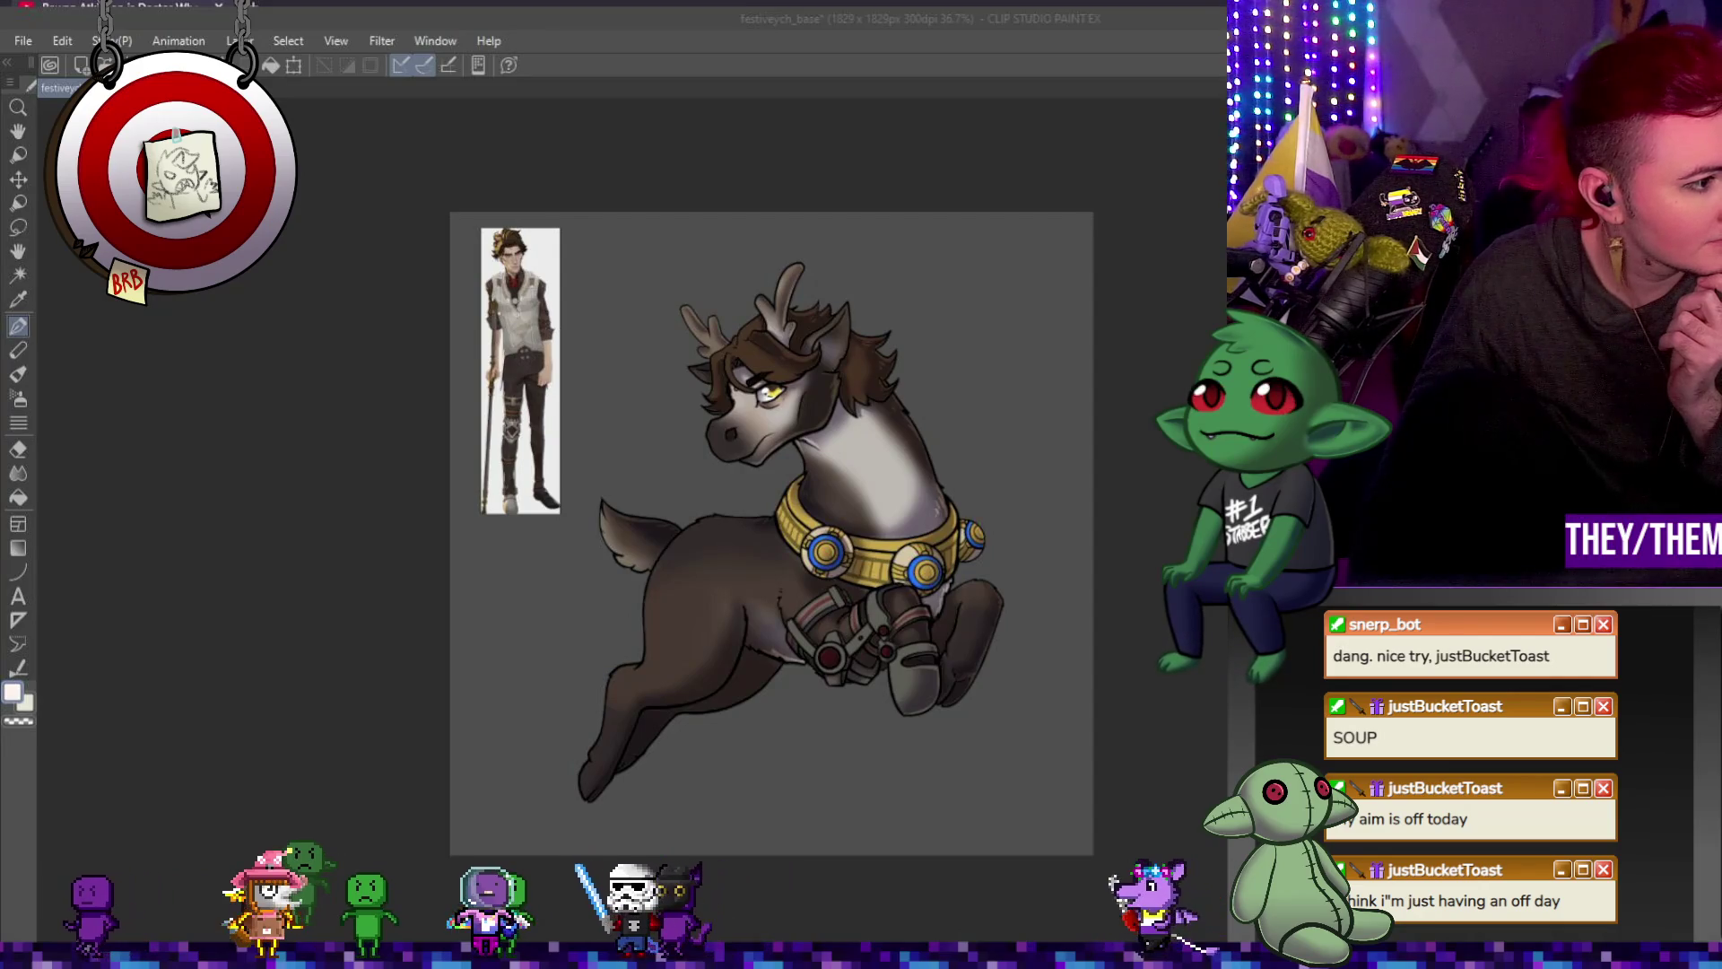
# Alt+Tab from Clip Studio Paint to the browser's YouTube video page.
pyautogui.hotkey('alt', 'Tab')
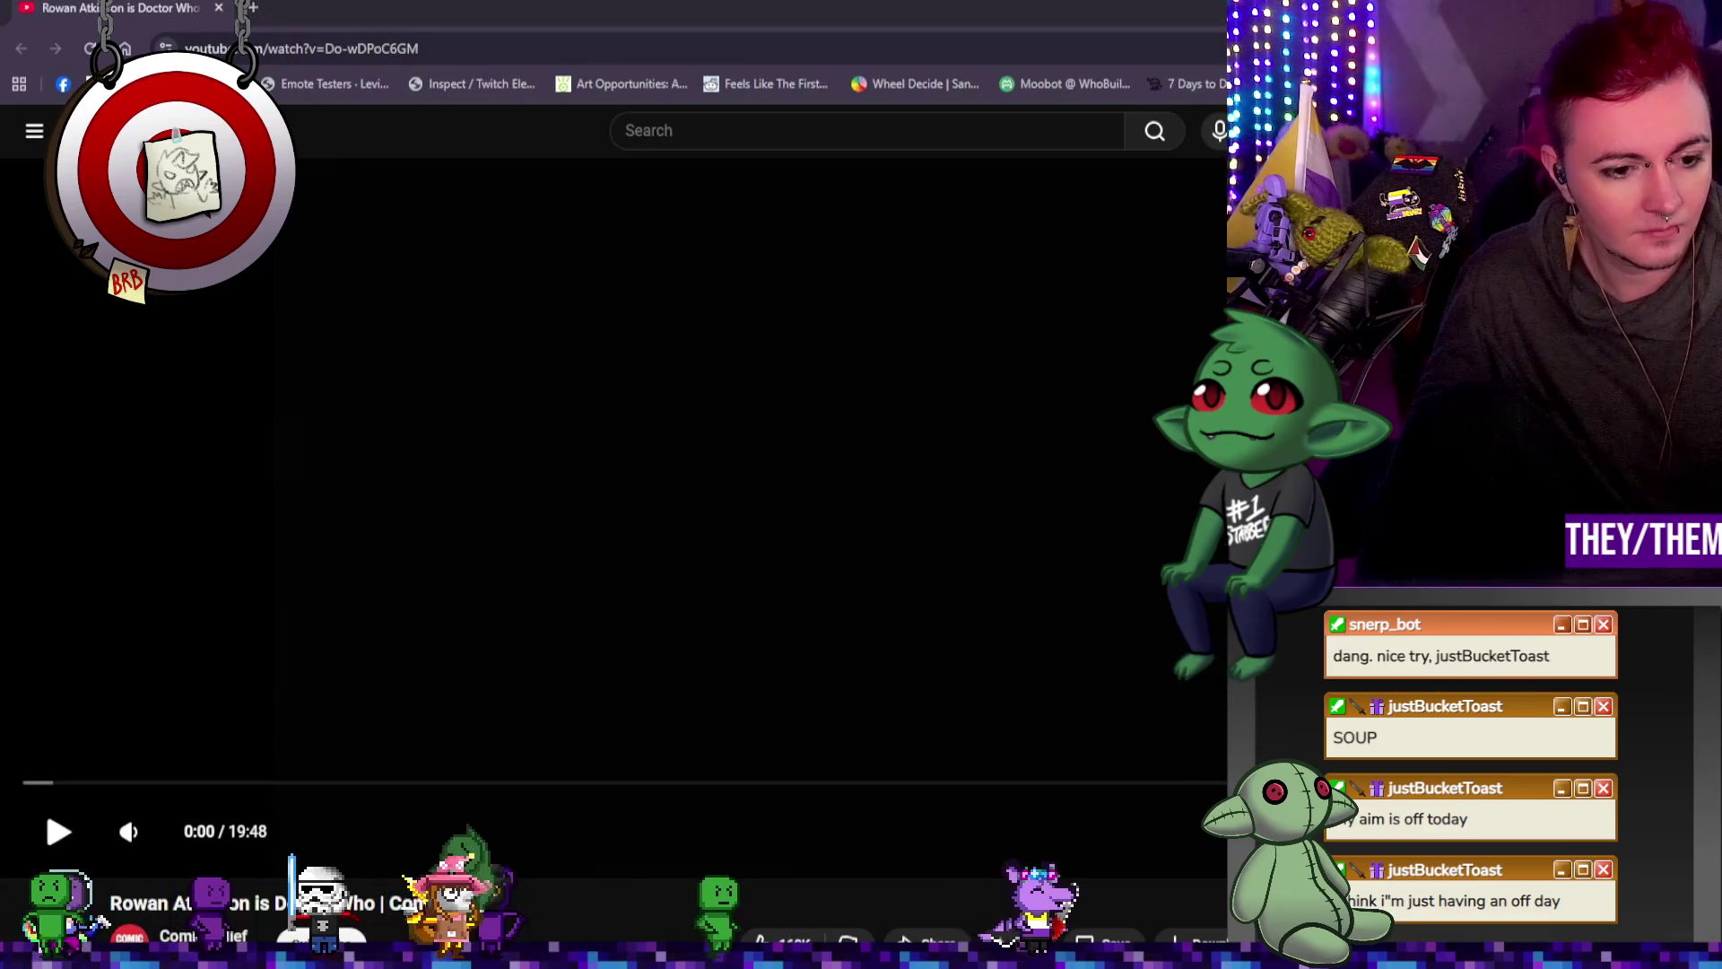
# Play the Rowan Atkinson is Doctor Who video and restore the browser to a wider unmaximized window.
pyautogui.click(60, 834)
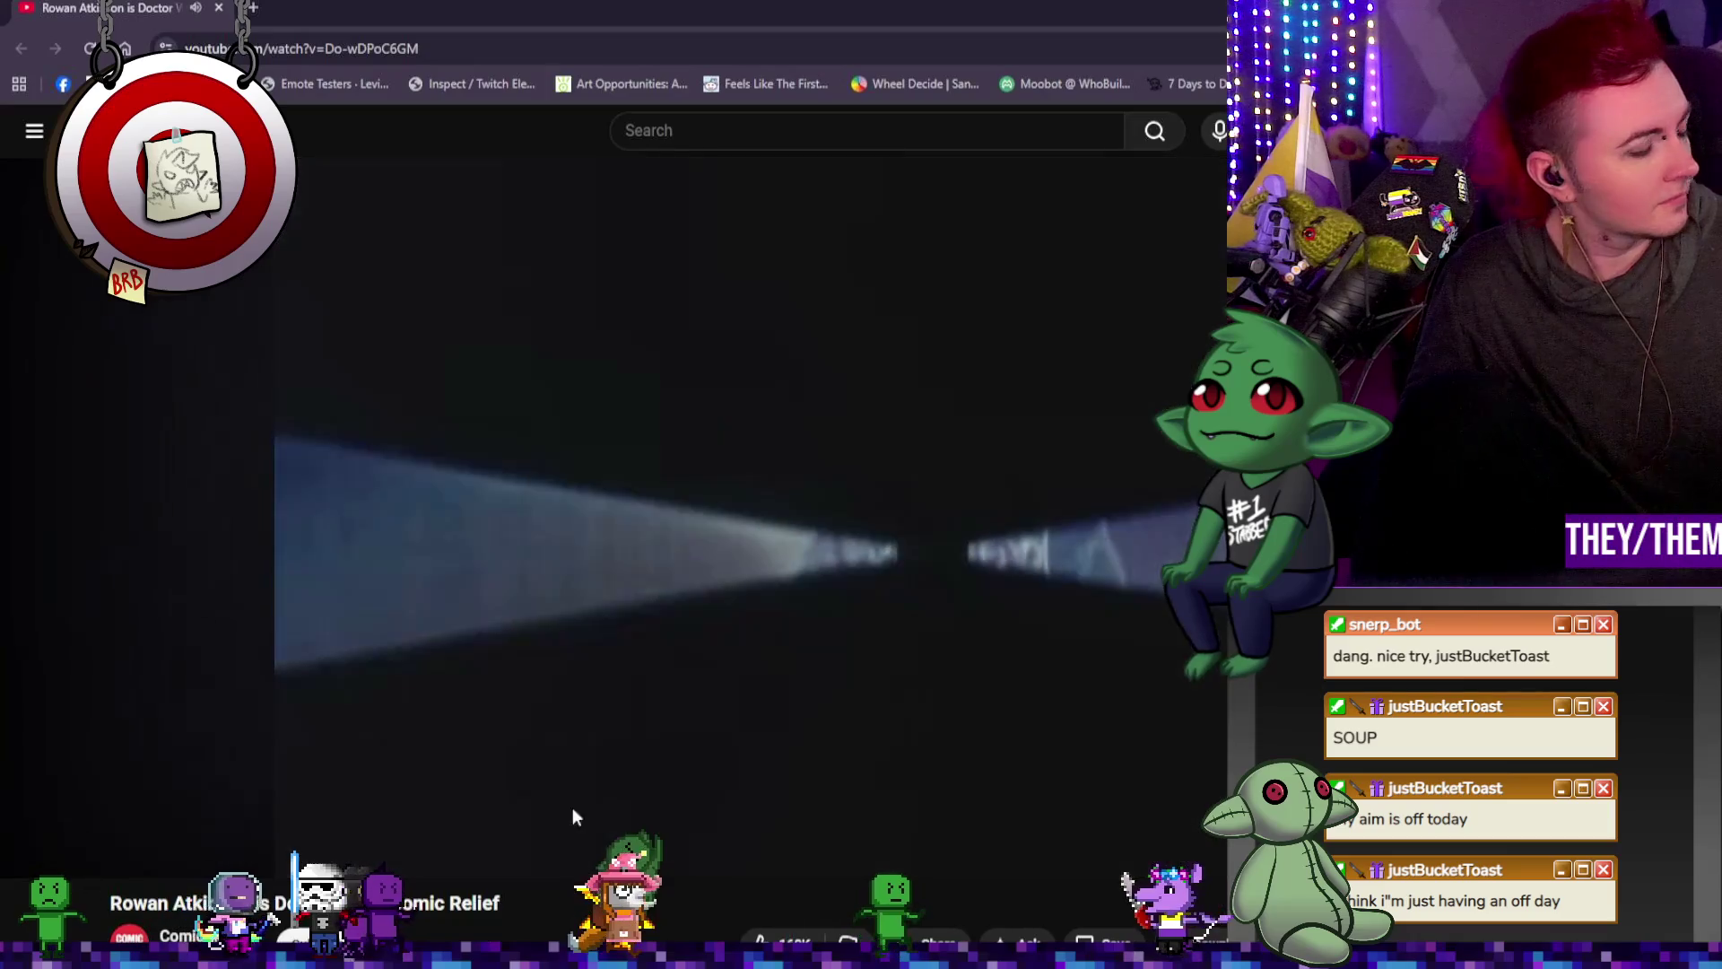
pyautogui.moveTo(783, 2)
pyautogui.mouseDown()
pyautogui.moveTo(616, 30)
pyautogui.moveTo(542, 14)
pyautogui.mouseUp()
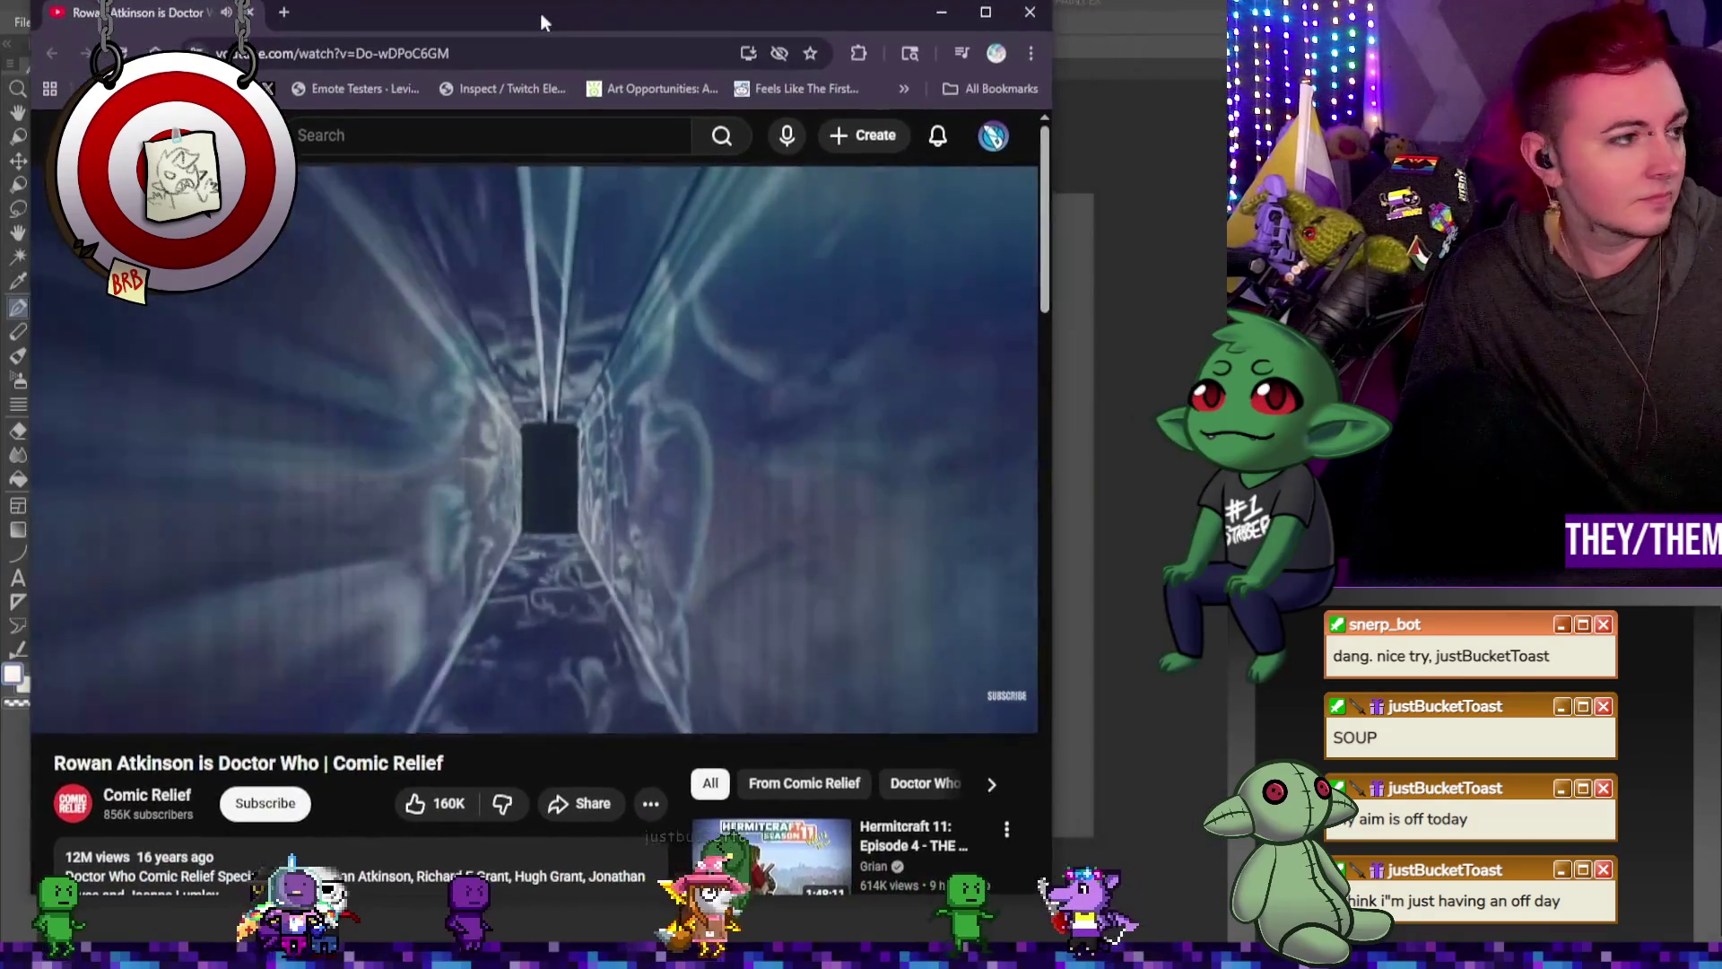
pyautogui.moveTo(1046, 270)
pyautogui.mouseDown()
pyautogui.moveTo(1227, 276)
pyautogui.moveTo(1176, 276)
pyautogui.mouseUp()
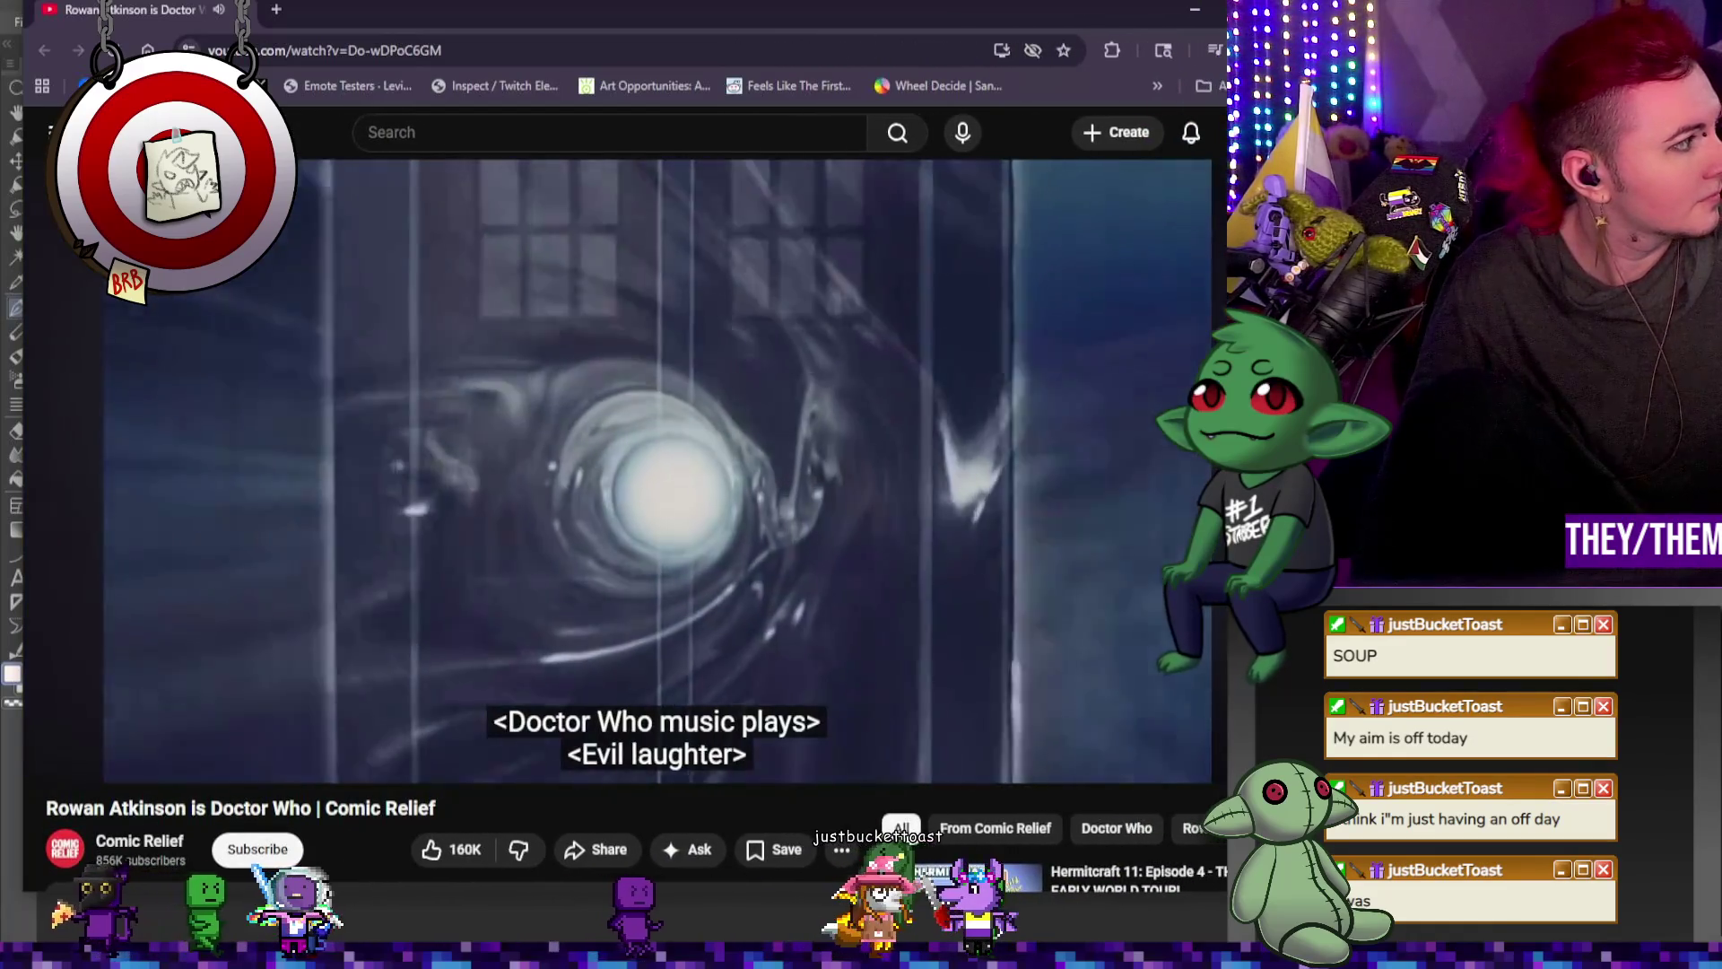